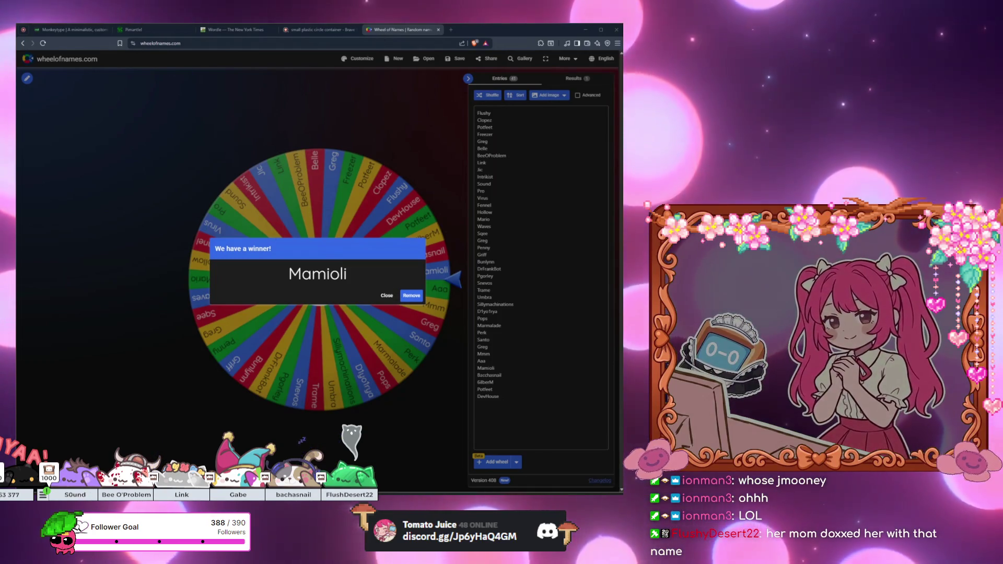
# Step: Leave the Wheel of Names spin result and return to the Godot editor showing elimination_luck_game.gd
pyautogui.hotkey('alt', 'Tab')
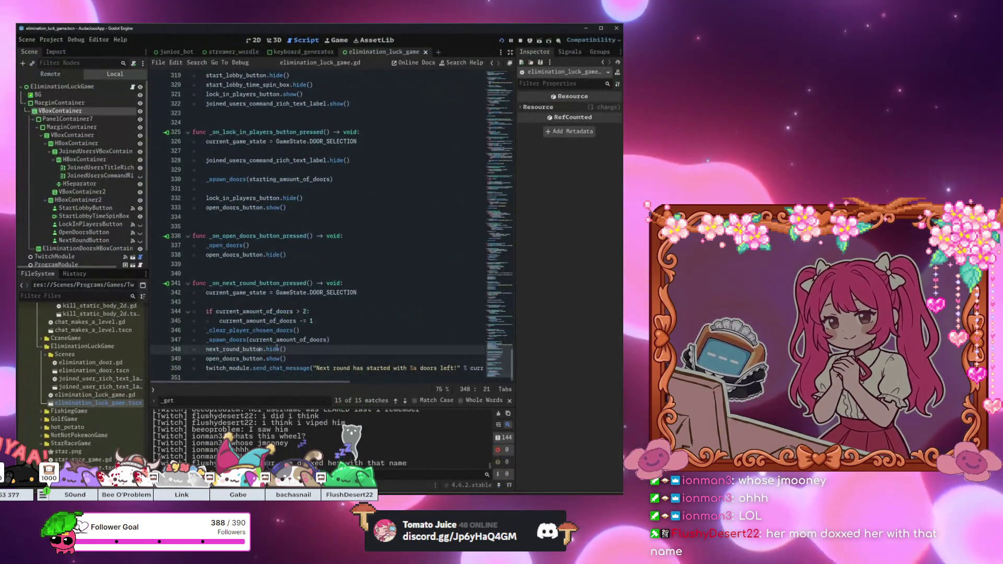
# Step: Put the caret on line 345 of elimination_luck_game.gd and scroll through the script
pyautogui.click(267, 321)
pyautogui.press('Right')
pyautogui.press('Right')
pyautogui.press('Right')
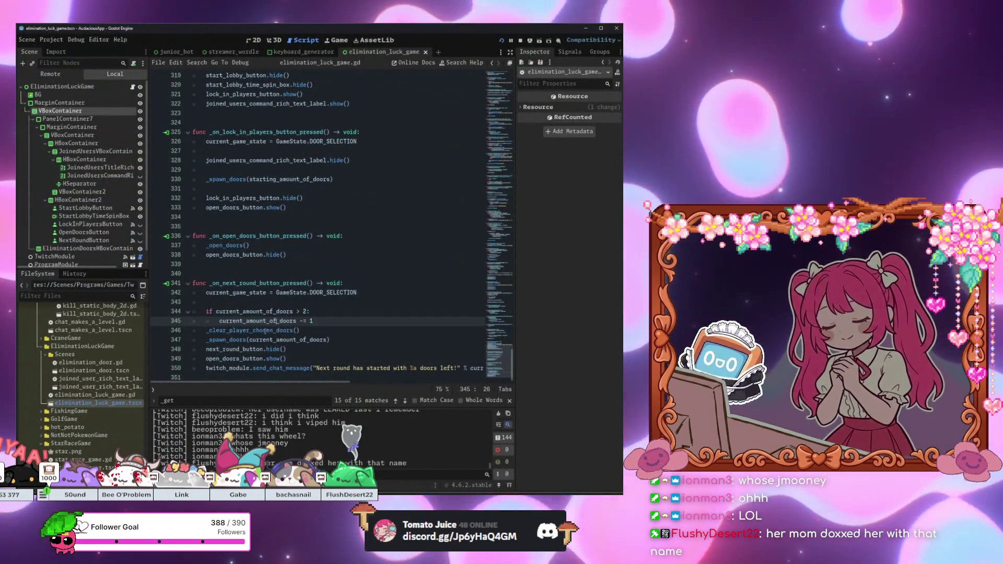
pyautogui.scroll(7, 319, 225)
pyautogui.scroll(-3, 318, 225)
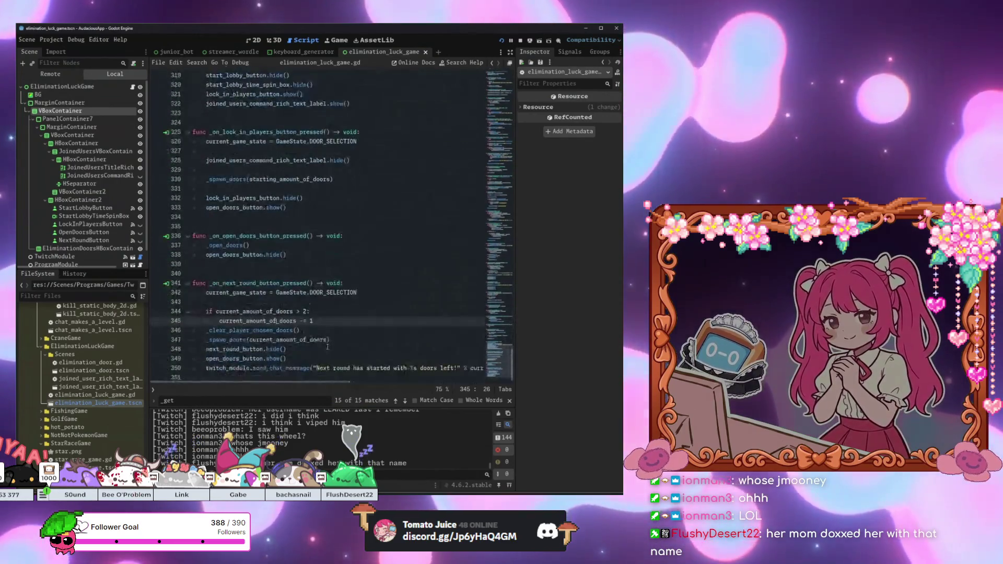
# Step: Inspect the layout in 2D, centring the Joined Users panel, then view keyboard_generator and streamer_wordle
pyautogui.click(253, 40)
pyautogui.scroll(5, 305, 240)
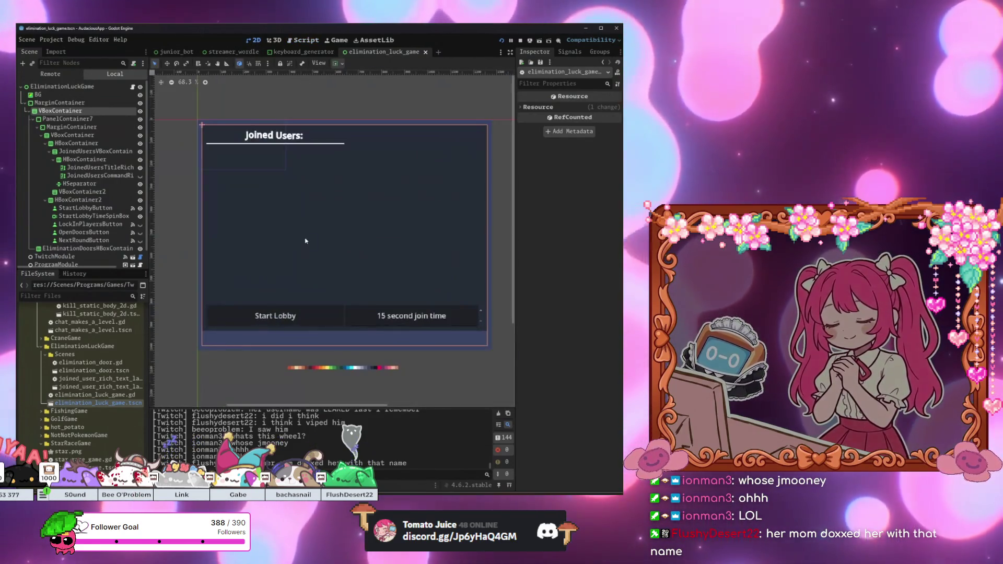
pyautogui.scroll(-4, 307, 246)
pyautogui.scroll(1, 335, 241)
pyautogui.scroll(-1, 335, 244)
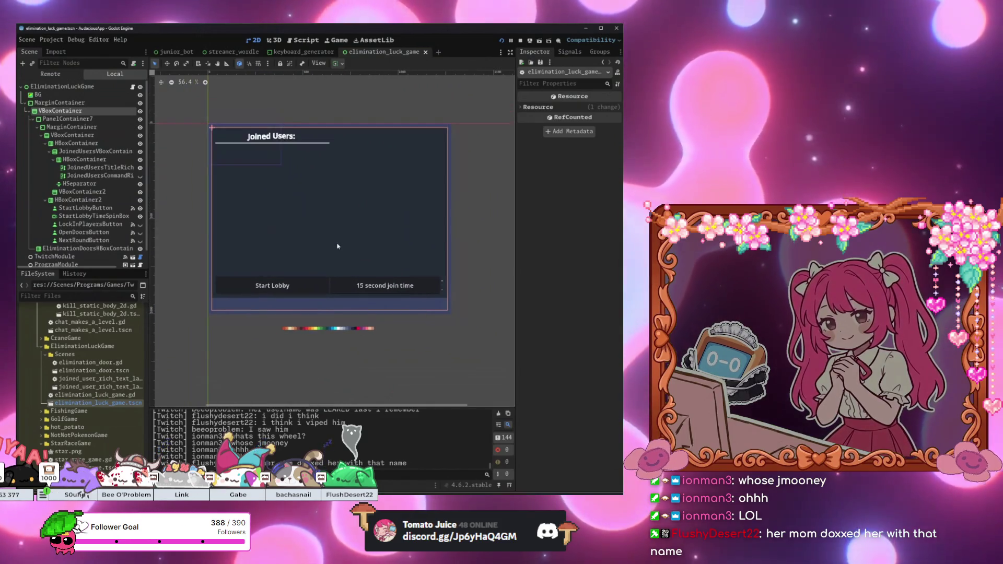
pyautogui.scroll(2, 336, 245)
pyautogui.moveTo(336, 245)
pyautogui.mouseDown()
pyautogui.moveTo(337, 267)
pyautogui.moveTo(329, 246)
pyautogui.moveTo(341, 258)
pyautogui.mouseUp()
pyautogui.click(279, 52)
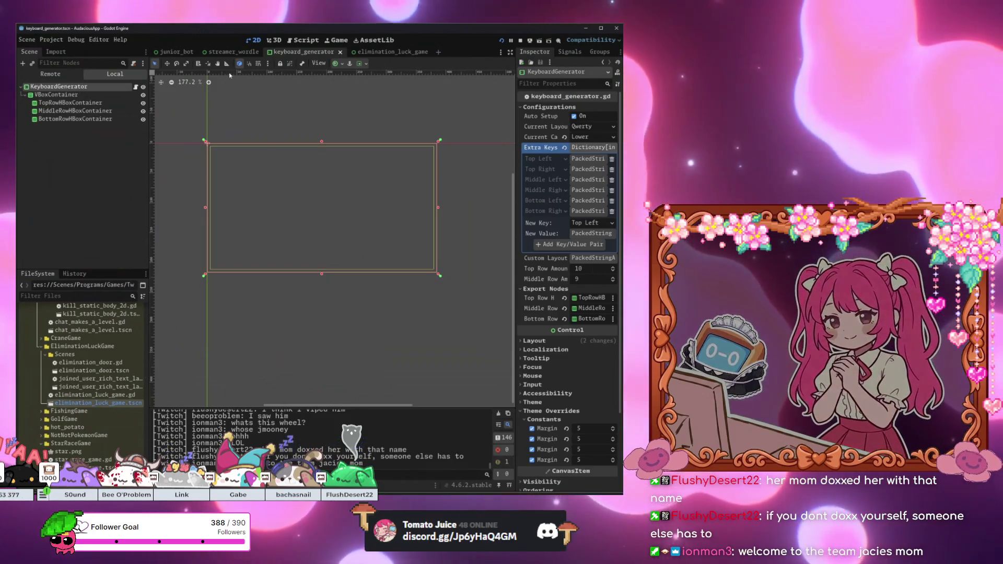
pyautogui.click(242, 53)
# Step: In streamer_wordle, select the StreamerWordle root node and bring up Create New Node
pyautogui.click(301, 53)
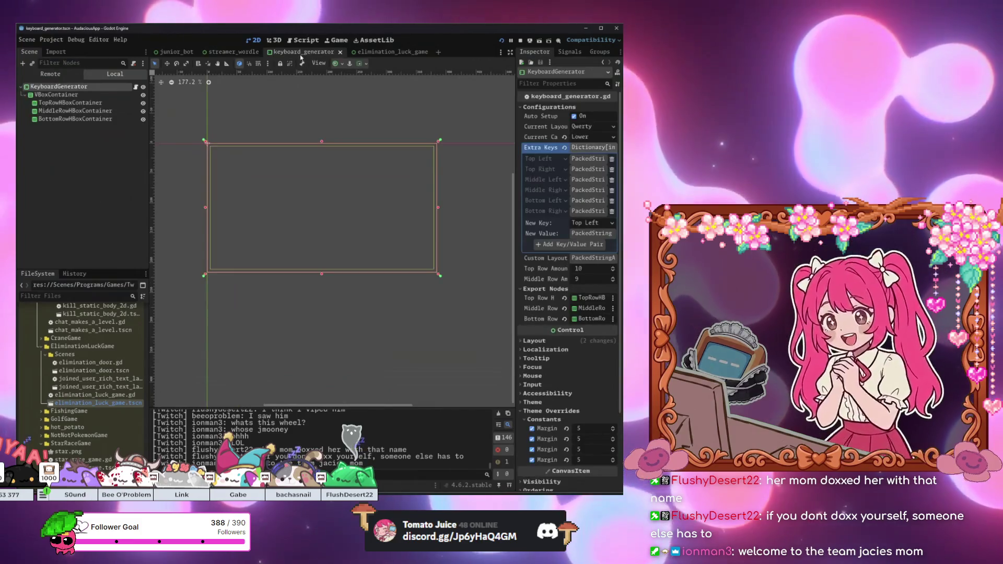
pyautogui.click(233, 52)
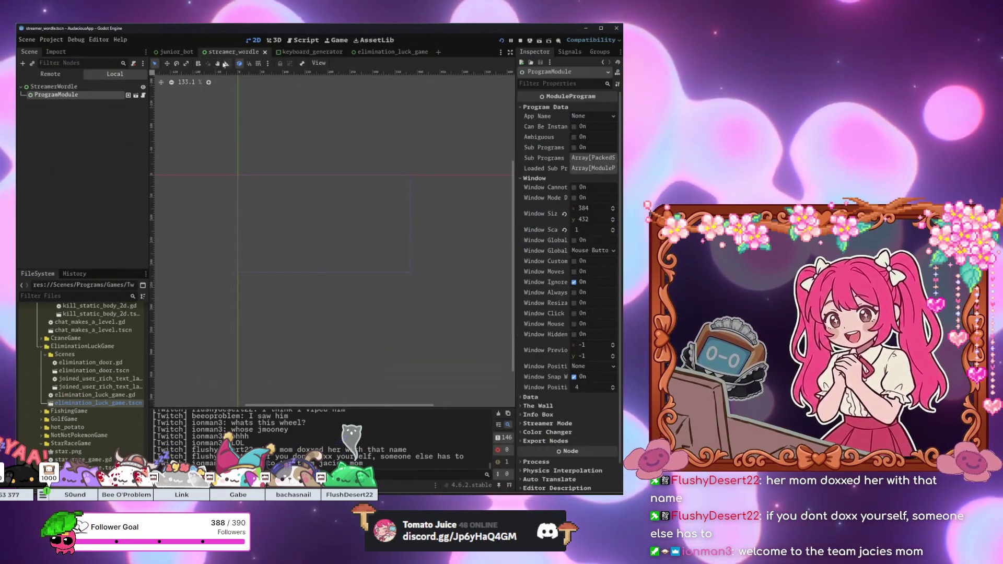
pyautogui.click(104, 150)
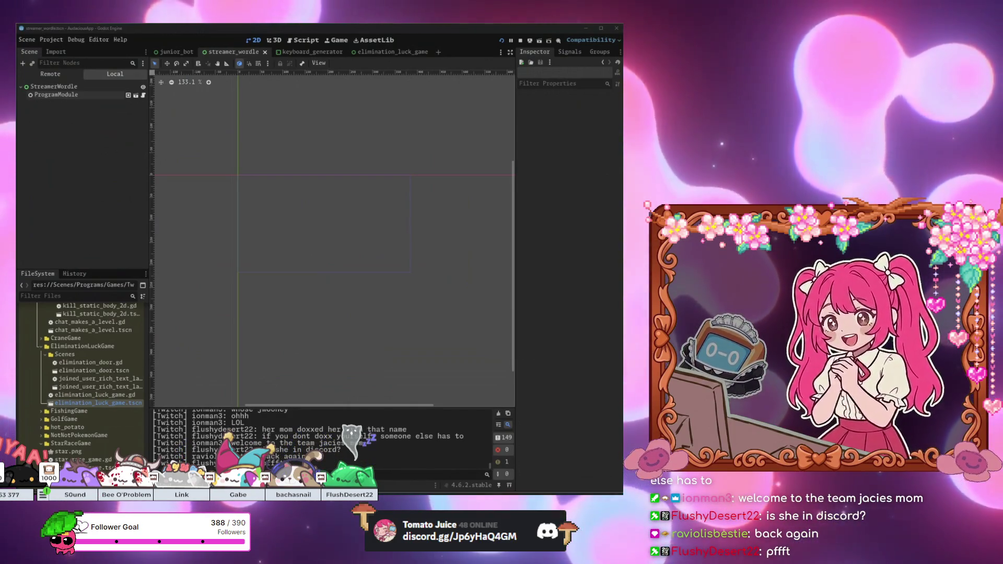
pyautogui.click(318, 321)
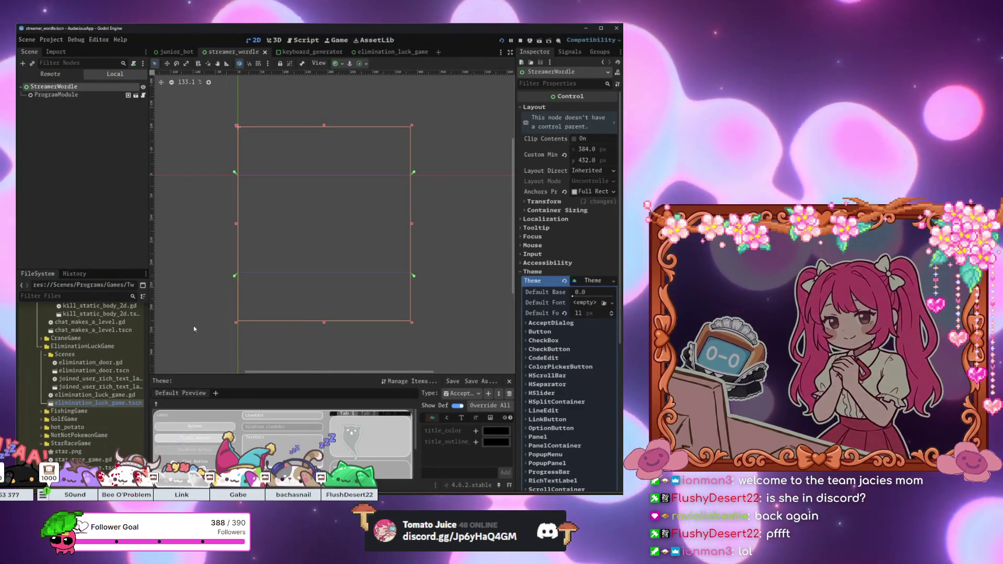
pyautogui.click(193, 351)
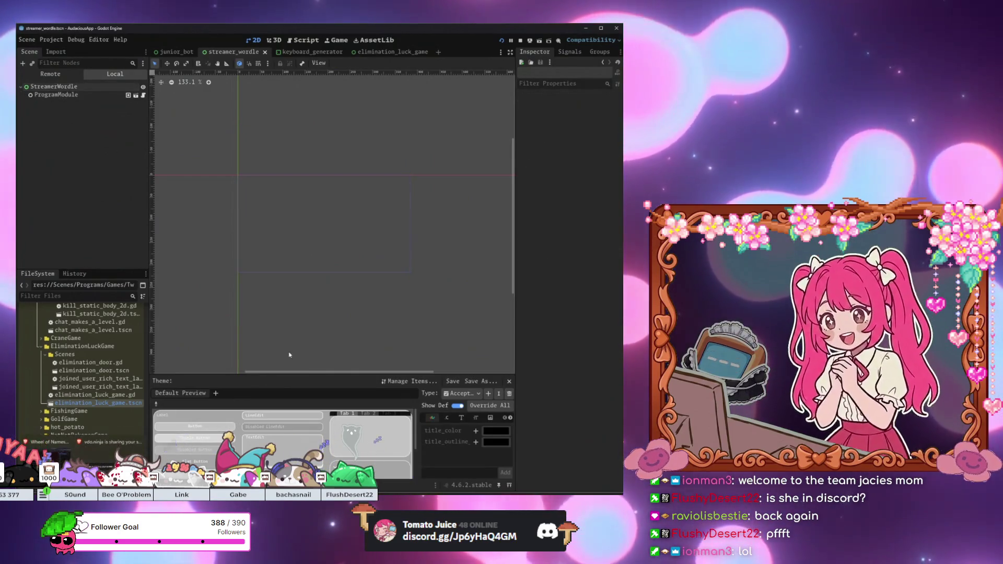
pyautogui.click(93, 98)
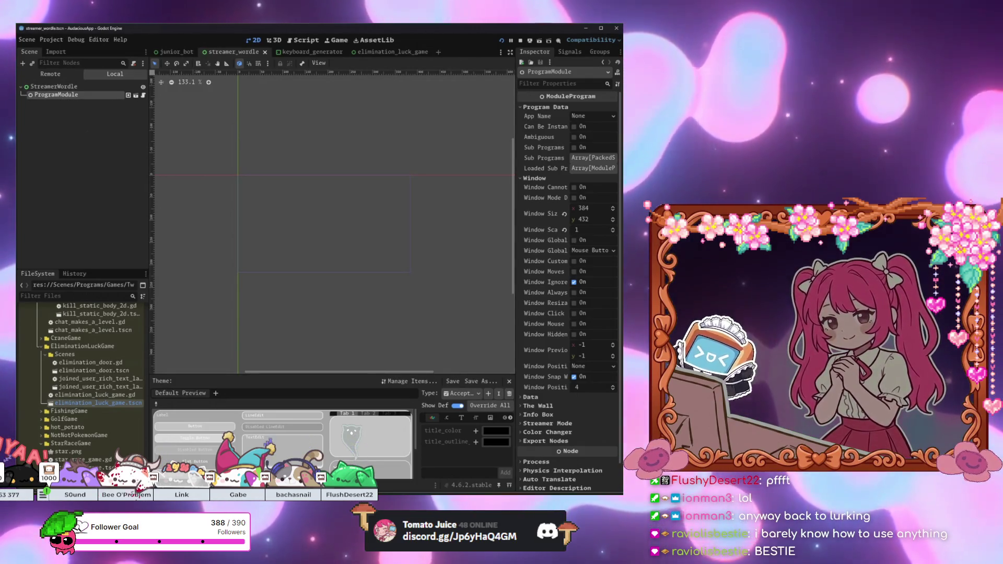
pyautogui.click(93, 88)
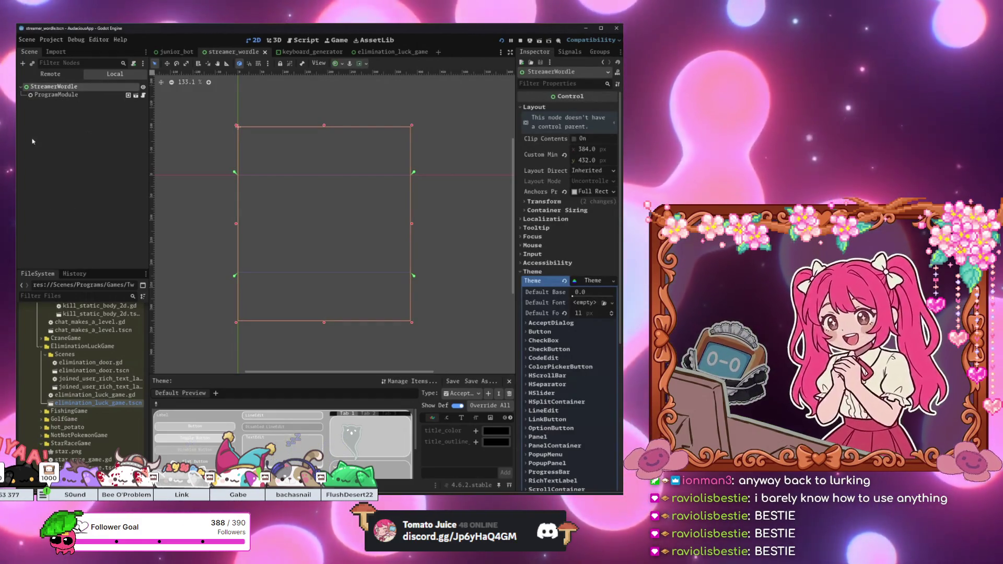
pyautogui.click(23, 63)
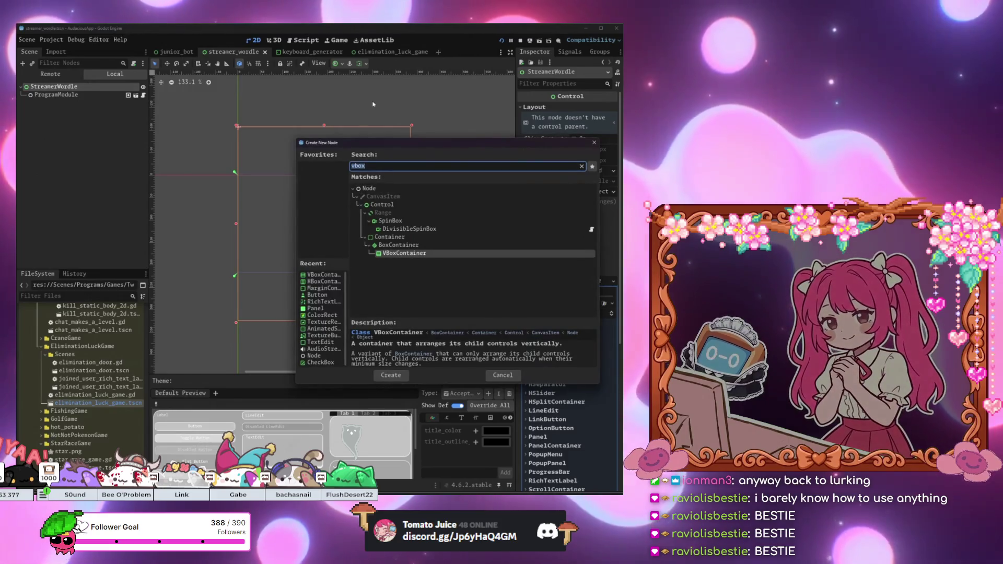
# Step: Cancel the add-node dialog and create a new scene with a plain Node root named WordleModule
pyautogui.click(594, 143)
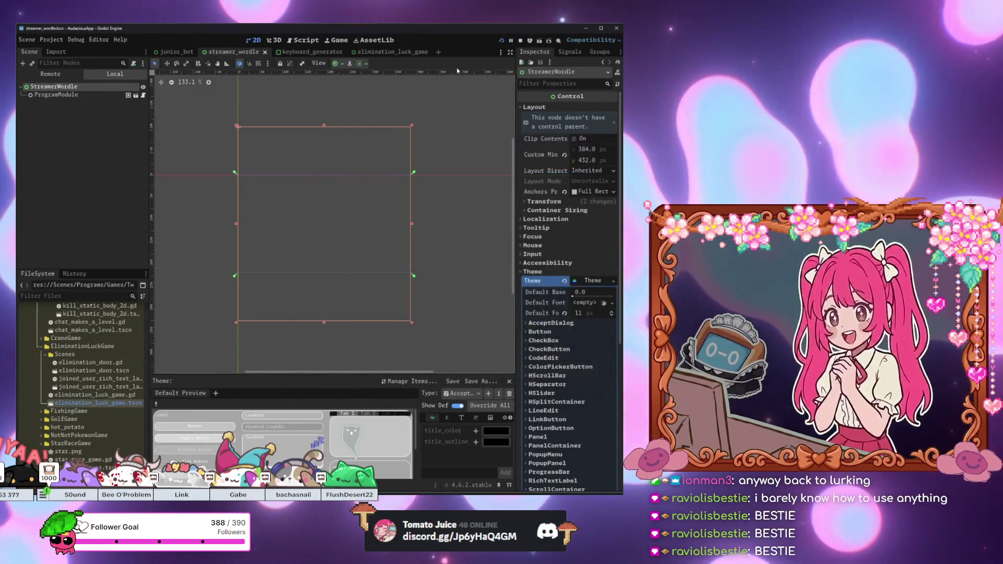
pyautogui.click(437, 52)
pyautogui.click(65, 136)
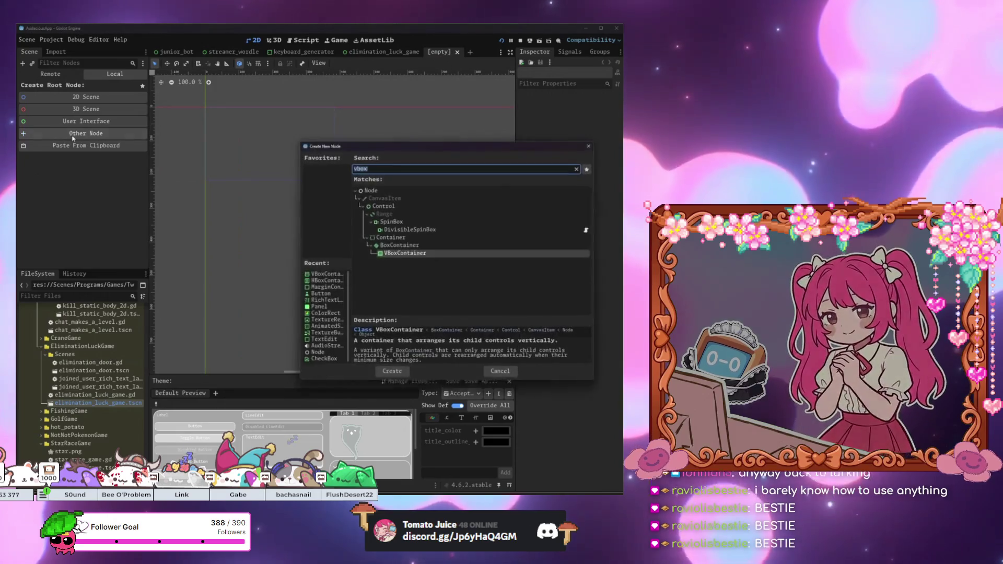
pyautogui.click(377, 189)
pyautogui.doubleClick(378, 189)
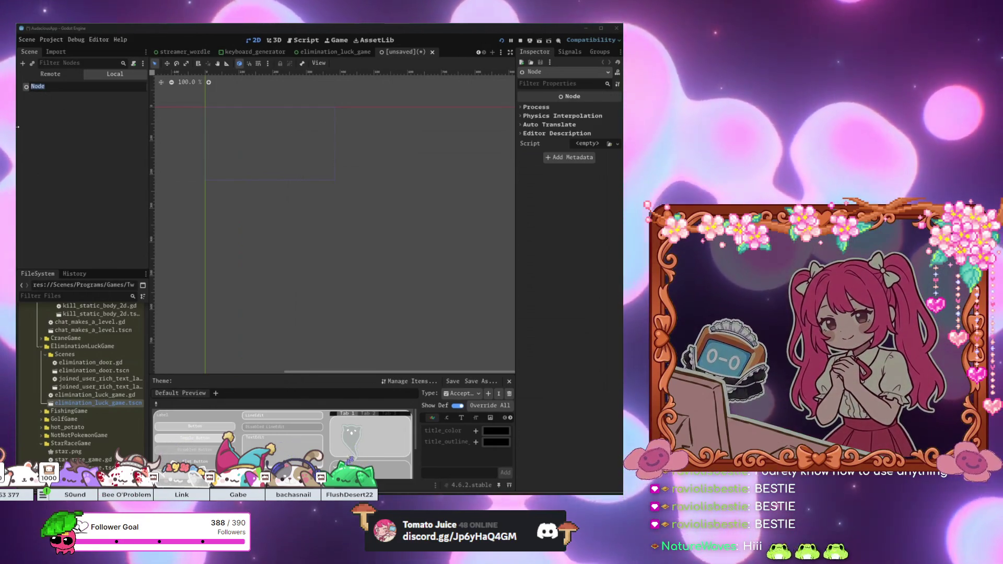
pyautogui.write('dleModul')
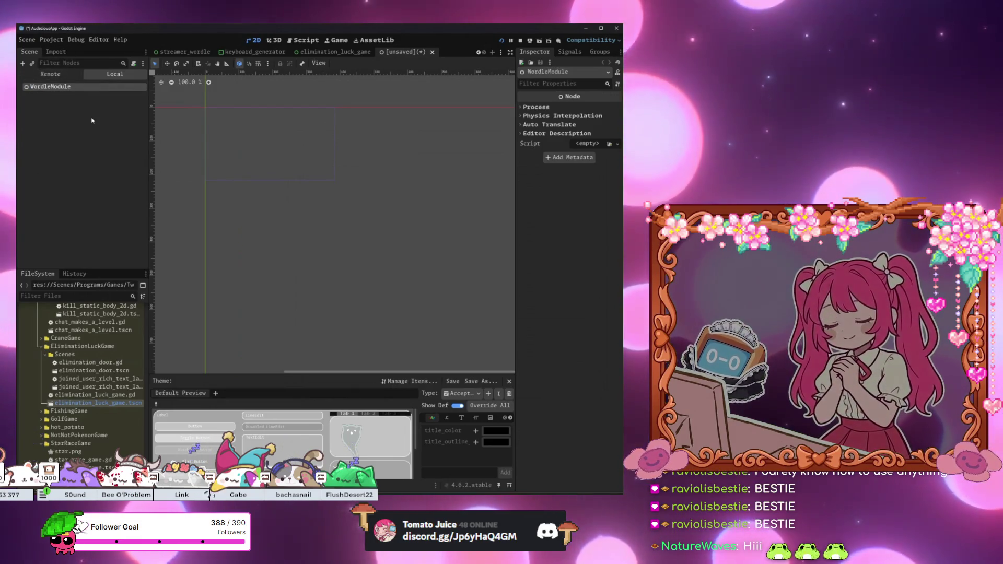
# Step: Save the scene as wordle_module.tscn inside new modules/wordle_module folders under streamer_wordle
pyautogui.hotkey('ctrl', 's')
pyautogui.click(289, 155)
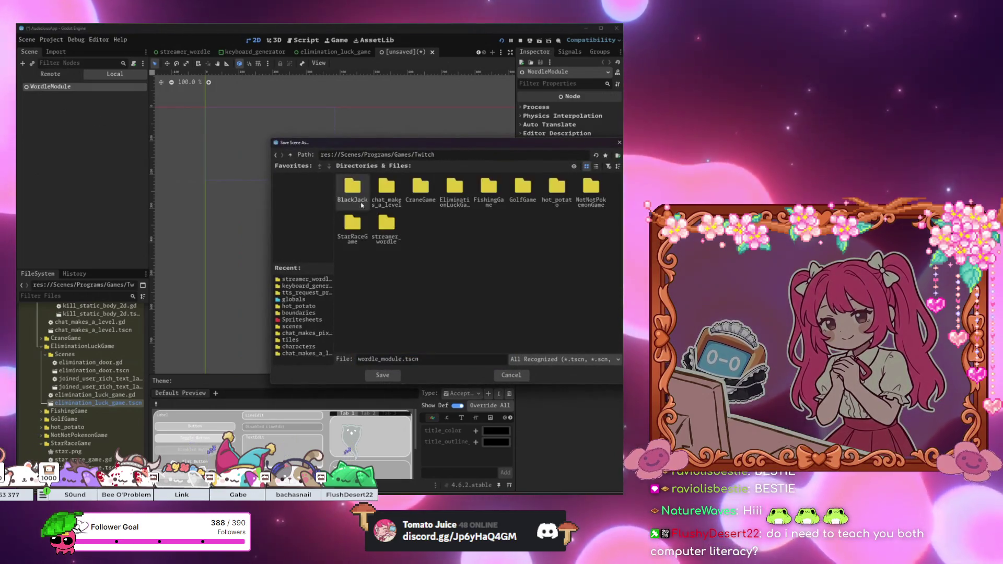
pyautogui.rightClick(418, 242)
pyautogui.doubleClick(347, 188)
pyautogui.rightClick(413, 271)
pyautogui.click(433, 275)
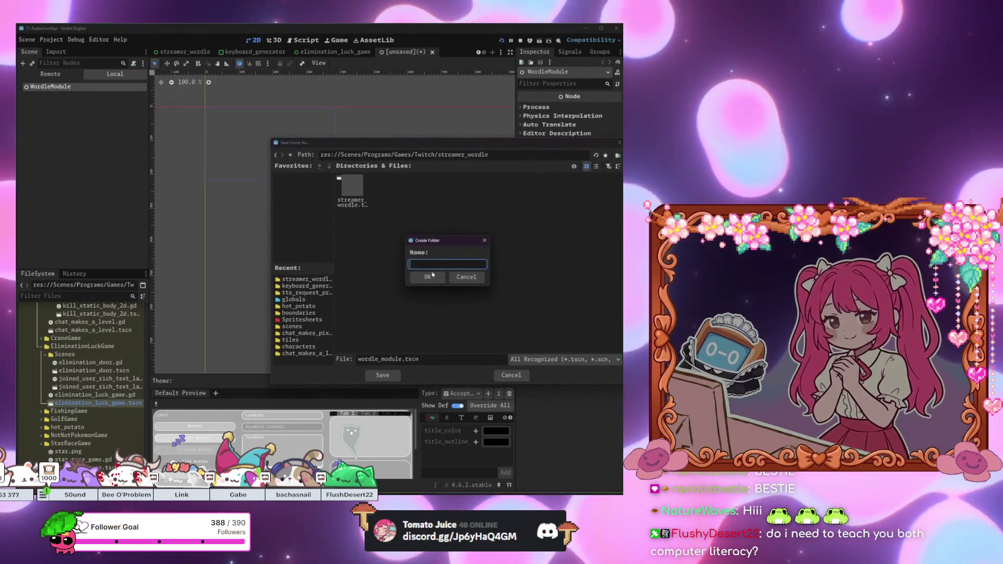
pyautogui.write('modules')
pyautogui.press('Return')
pyautogui.rightClick(432, 274)
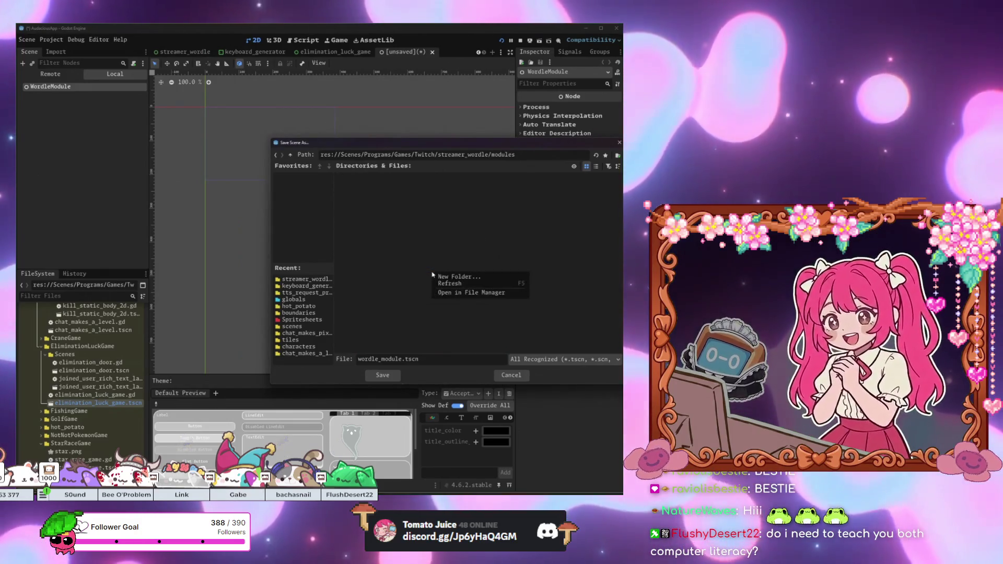
pyautogui.click(449, 277)
pyautogui.write('wordle')
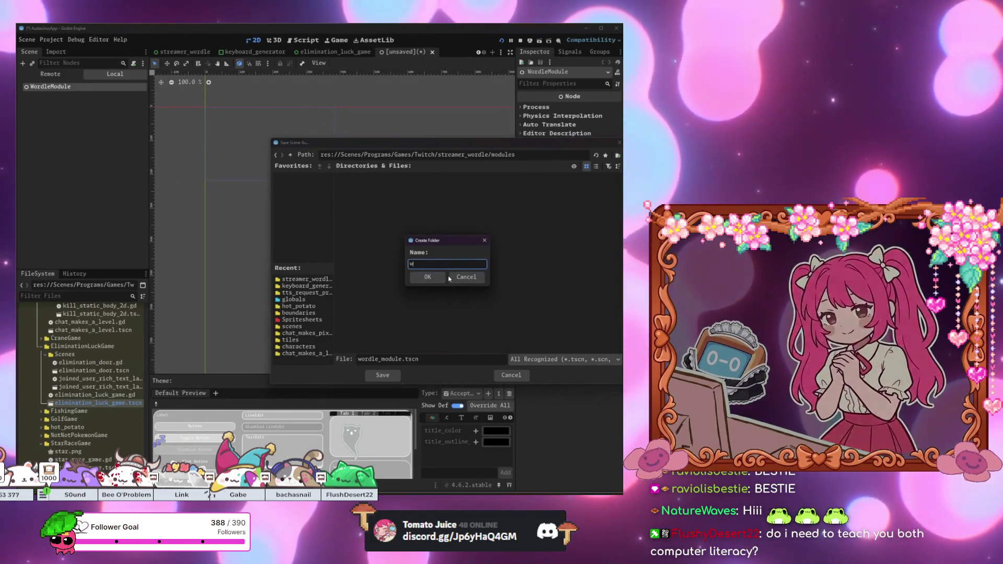
pyautogui.write('_module')
pyautogui.press('Return')
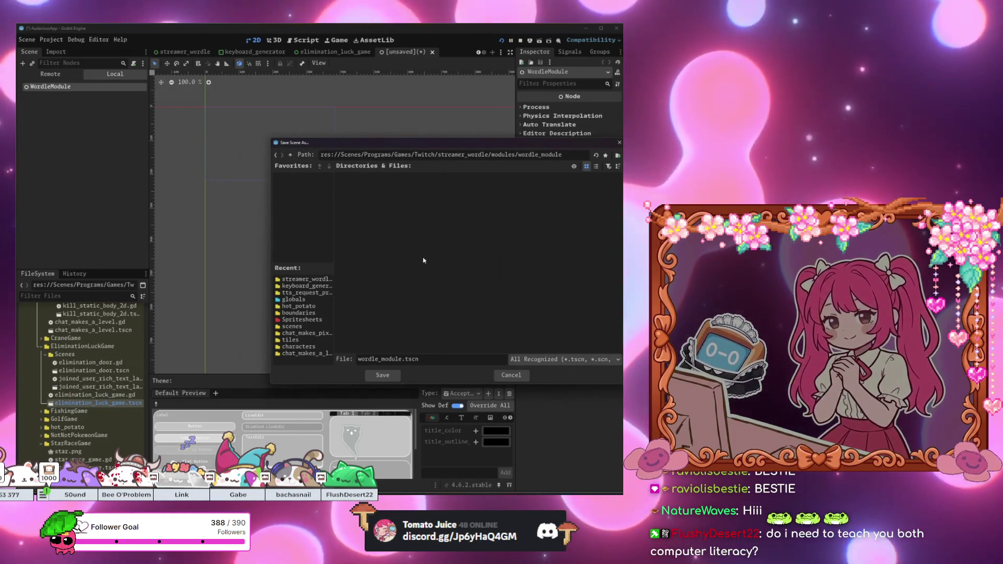
pyautogui.click(382, 375)
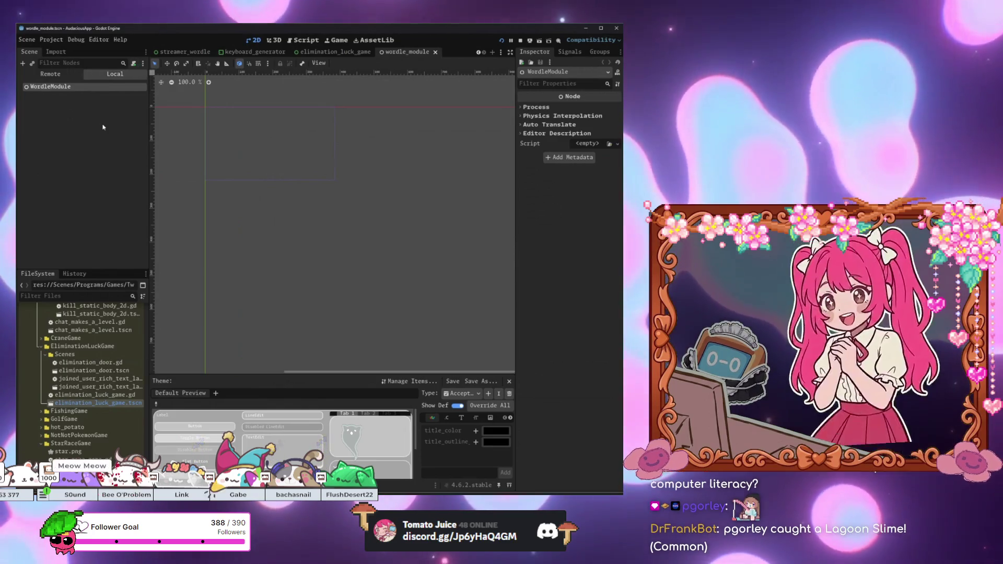
# Step: Attach a new wordle_module.gd script and replace the template with a get_random_words() -> void: stub
pyautogui.click(135, 63)
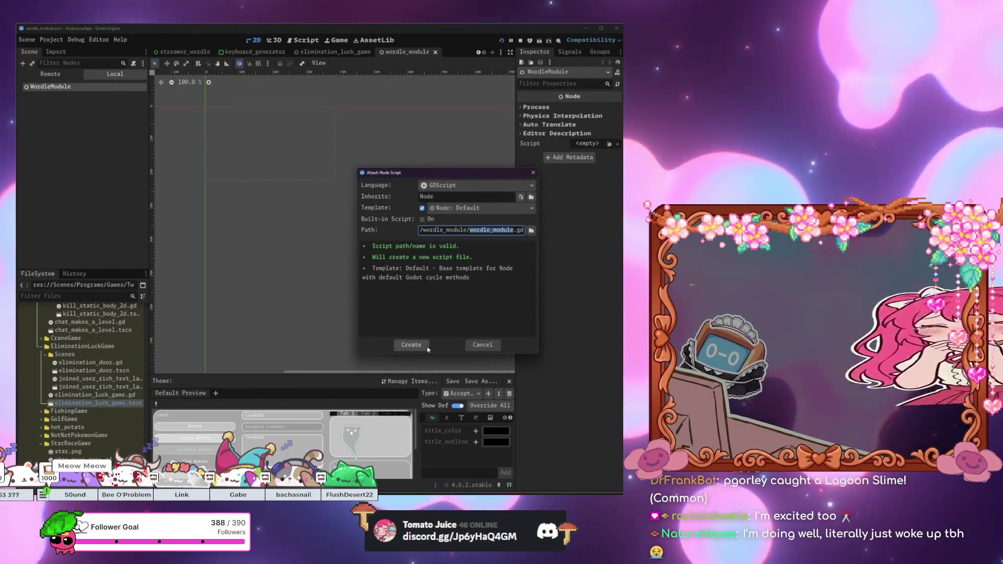
pyautogui.click(424, 348)
pyautogui.moveTo(251, 181)
pyautogui.mouseDown()
pyautogui.moveTo(219, 118)
pyautogui.moveTo(193, 104)
pyautogui.mouseUp()
pyautogui.press('BackSpace')
pyautogui.press('Return')
pyautogui.press('Return')
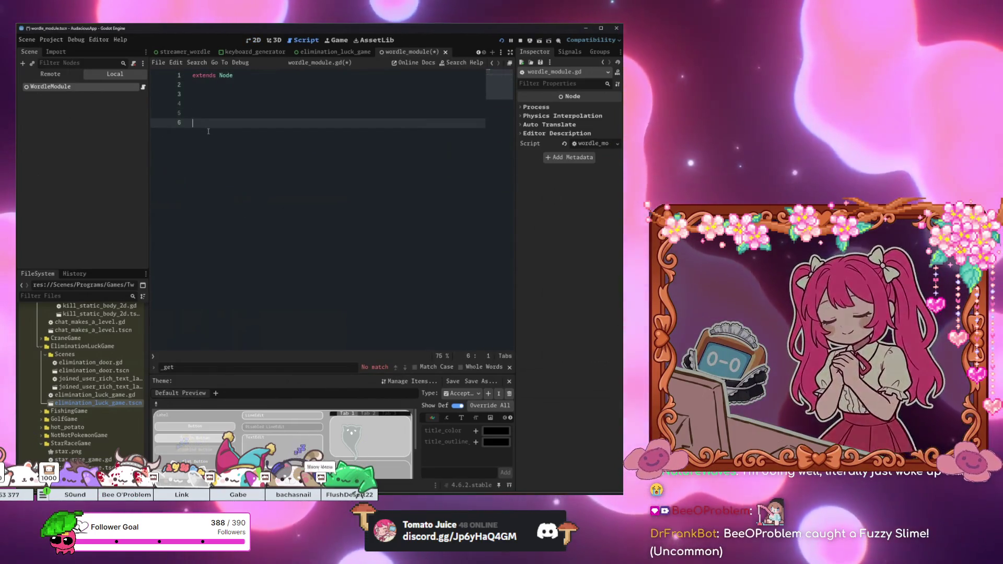
pyautogui.write('get_random_wor')
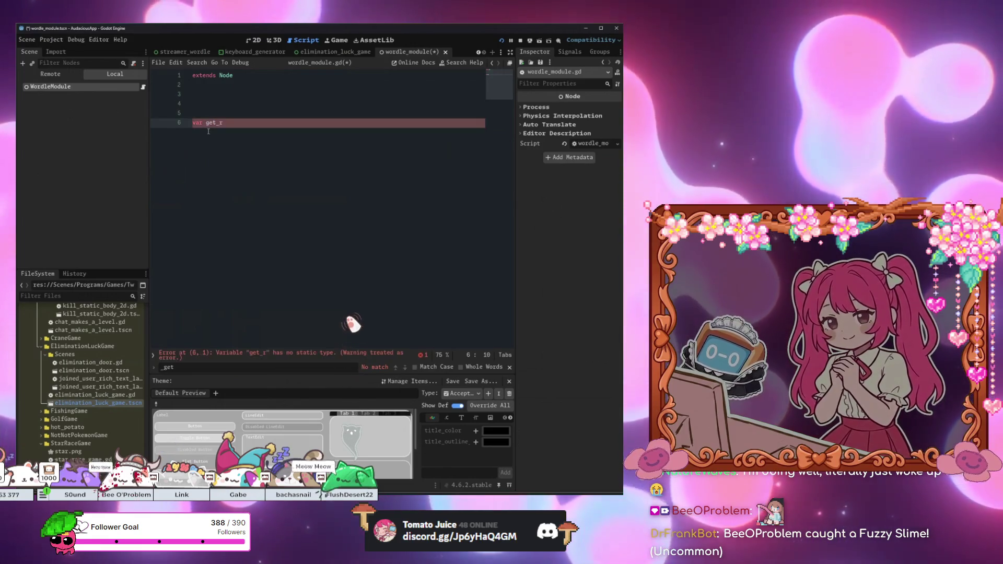
pyautogui.write('ds() -')
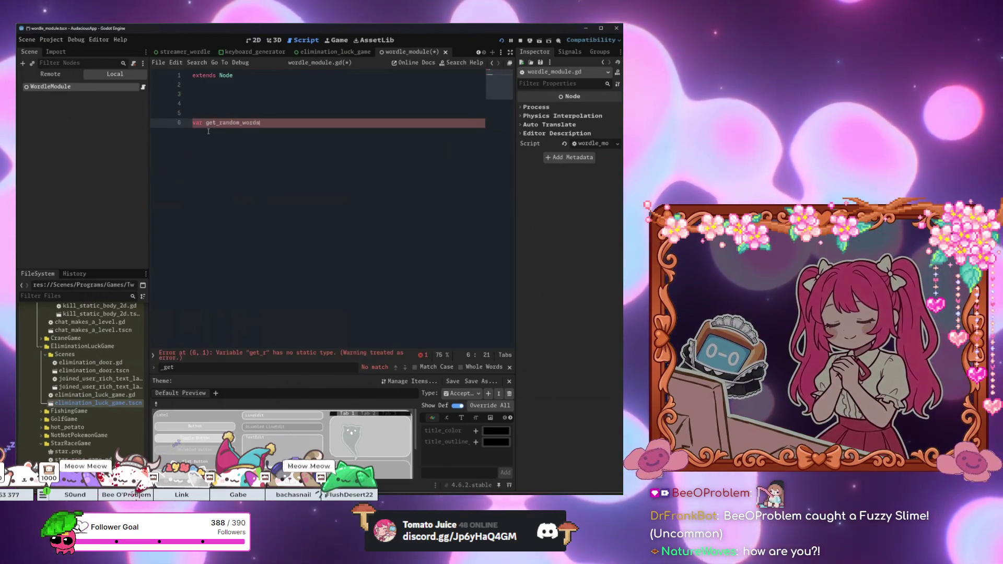
pyautogui.write('> void:')
pyautogui.press('Return')
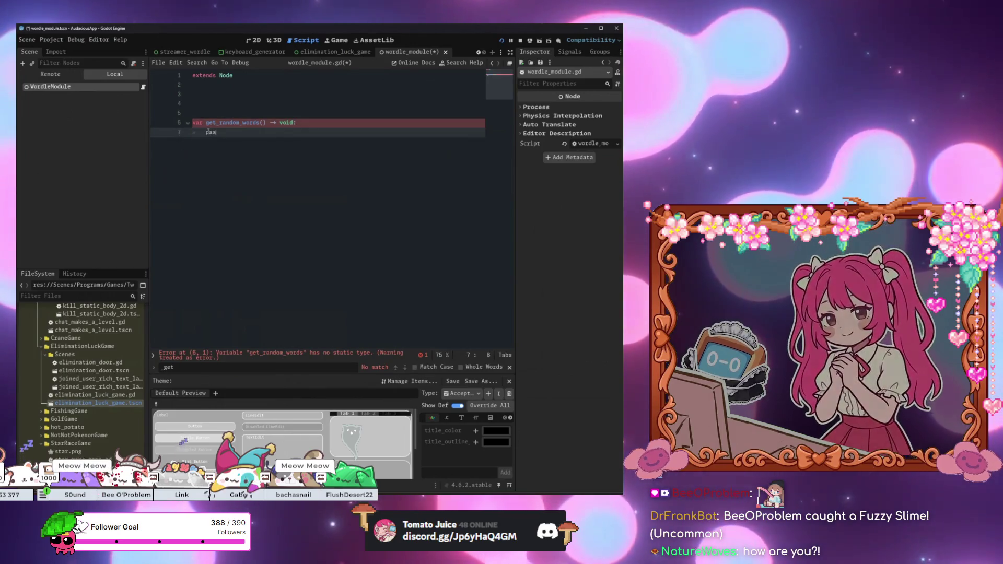
# Step: Fix the declaration to use the func keyword and give get_random_words a pass body
pyautogui.click(240, 114)
pyautogui.press('Return')
pyautogui.press('Return')
pyautogui.press('Return')
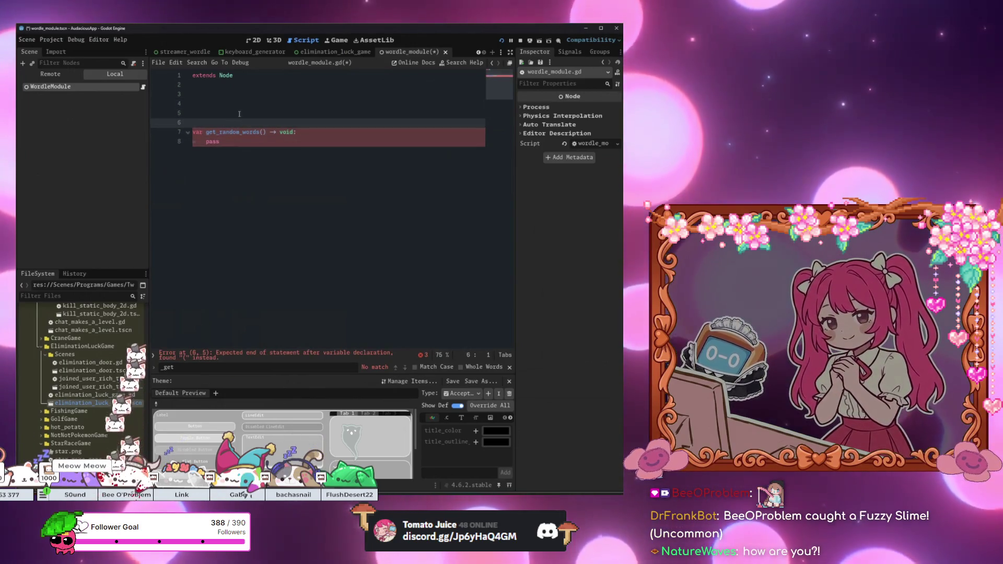
pyautogui.press('Down')
pyautogui.press('Delete')
pyautogui.press('Delete')
pyautogui.press('Delete')
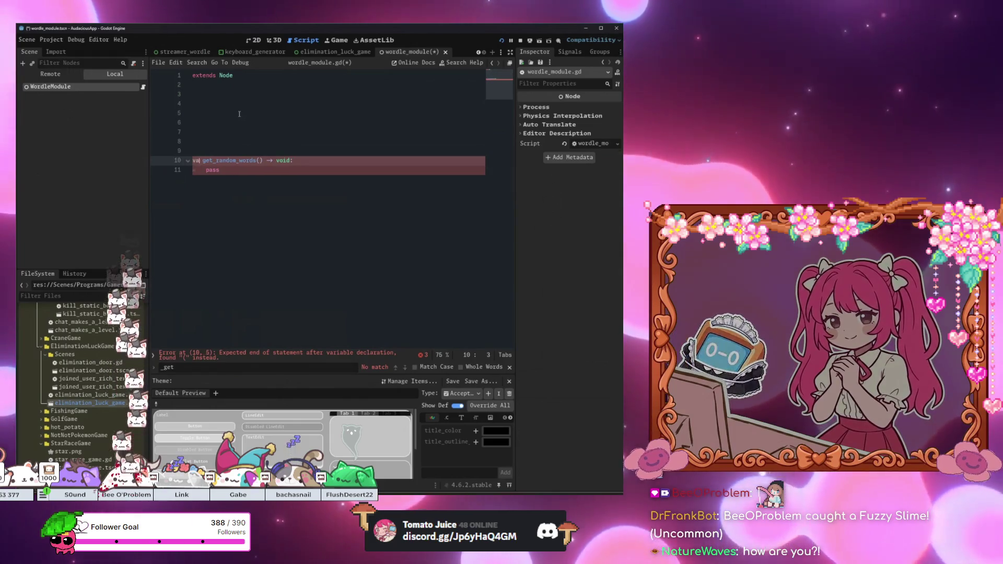
pyautogui.write('fu')
pyautogui.press('Return')
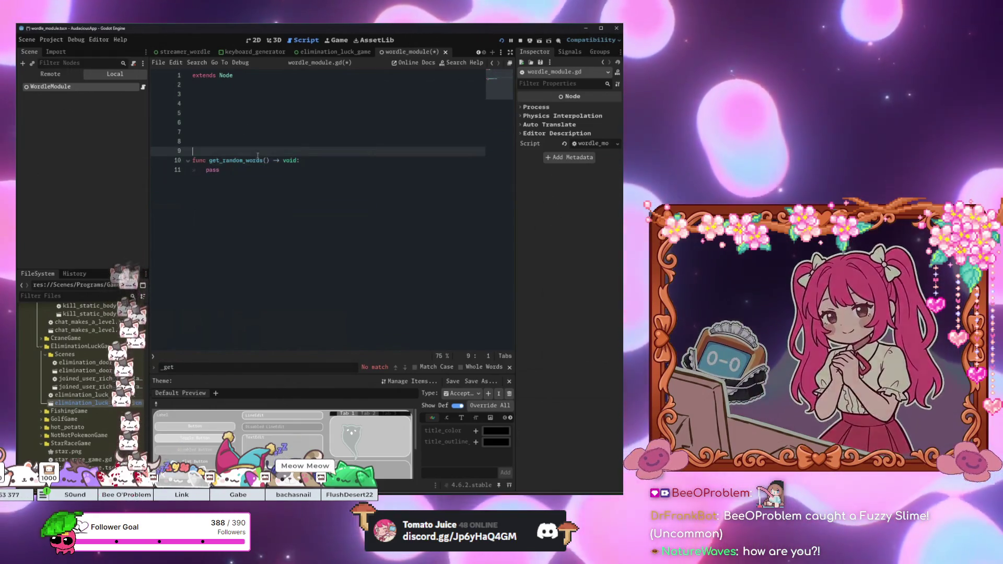
pyautogui.press('Down')
pyautogui.write('pass')
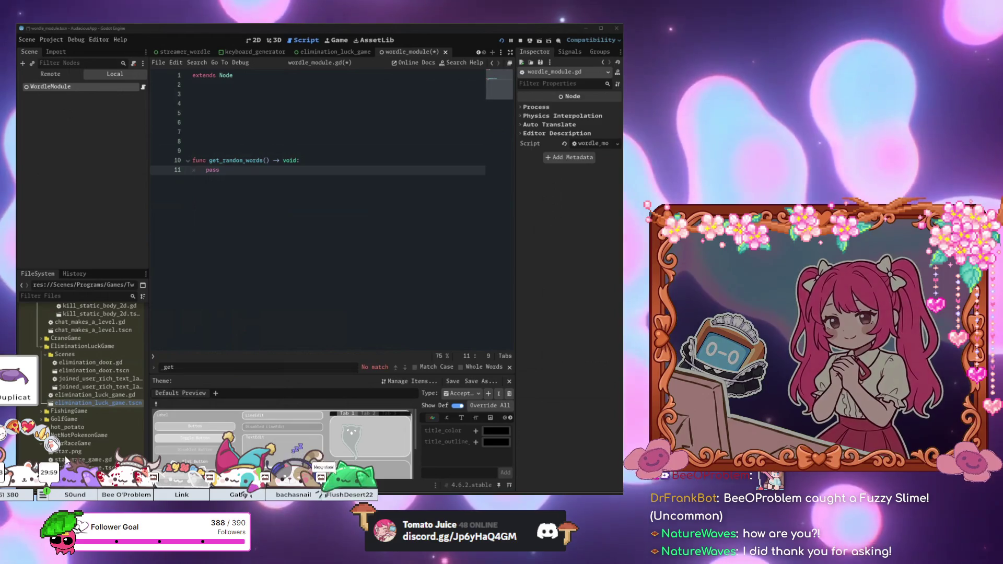
# Step: Remove the extra blank lines above the function, save the script, and switch to the Datamuse results
pyautogui.click(317, 148)
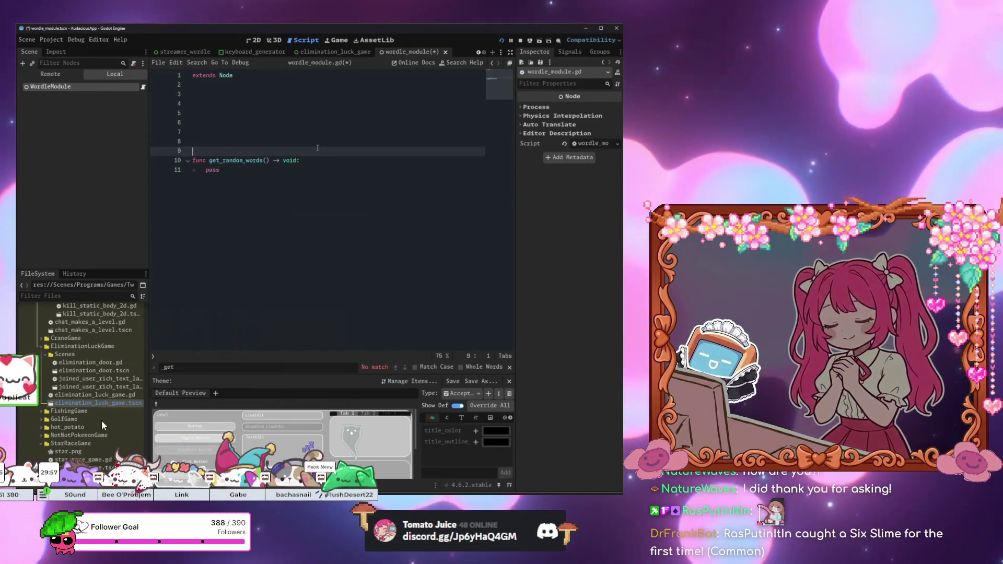
pyautogui.press('BackSpace')
pyautogui.press('BackSpace')
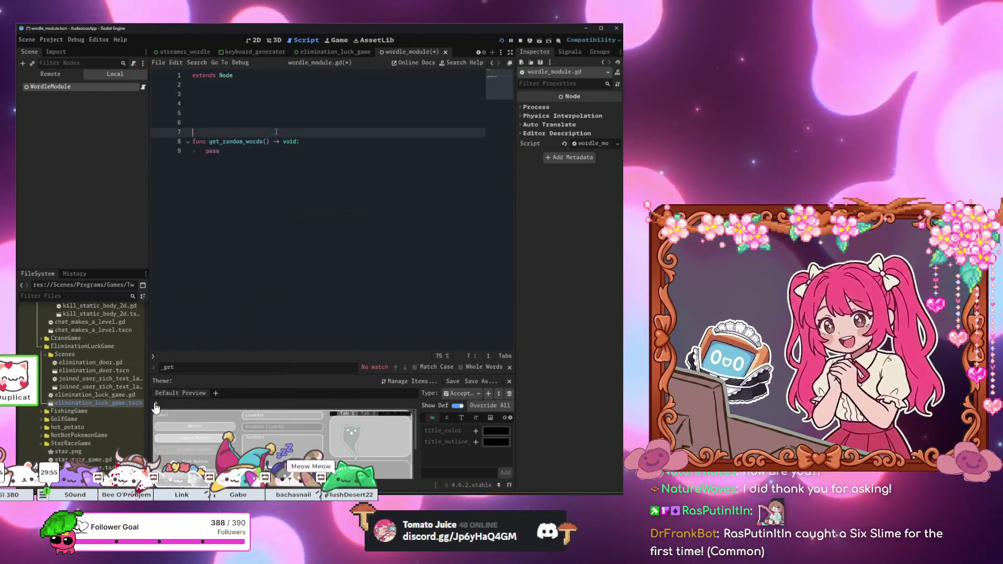
pyautogui.click(344, 168)
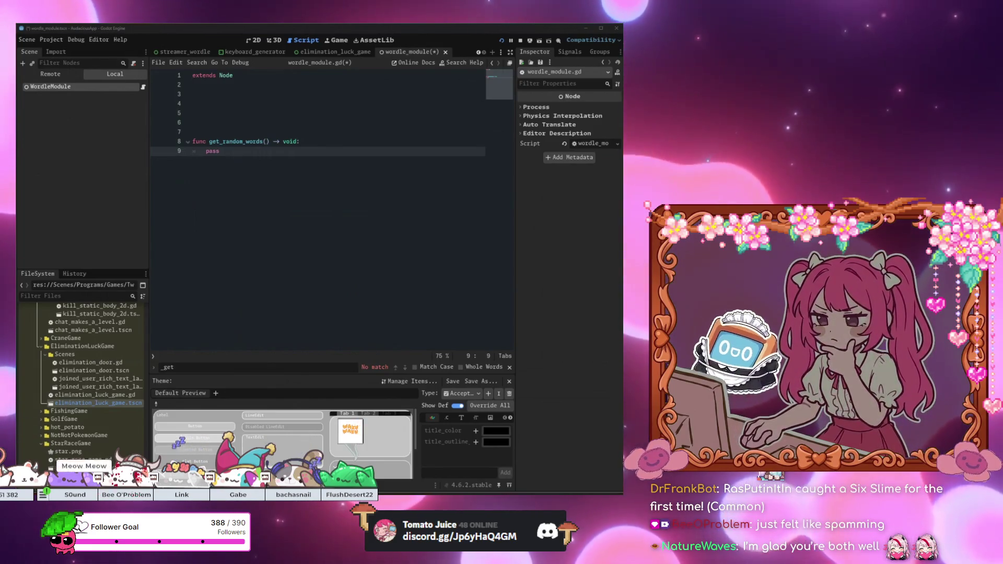
pyautogui.hotkey('ctrl', 's')
pyautogui.hotkey('alt', 'Tab')
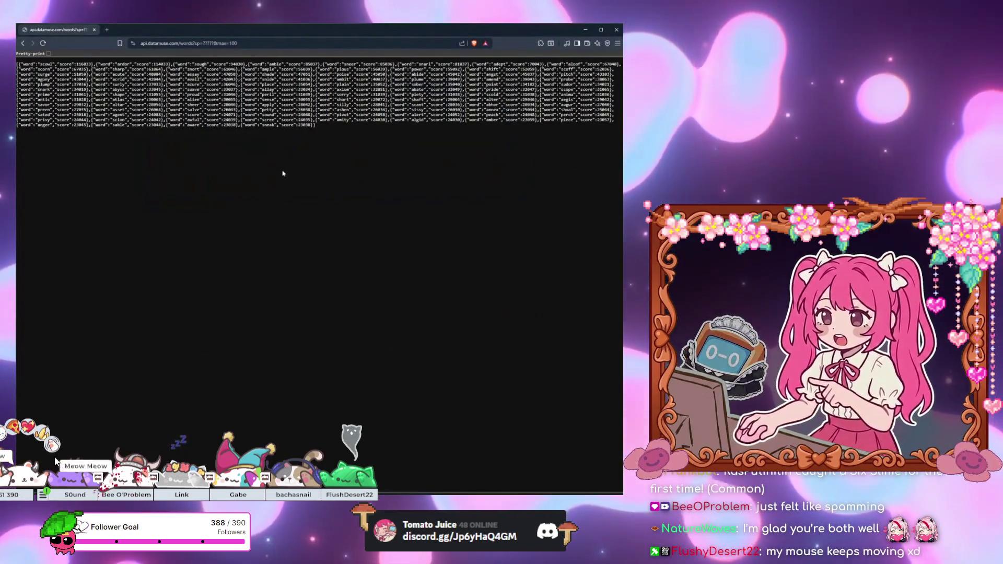
pyautogui.click(48, 53)
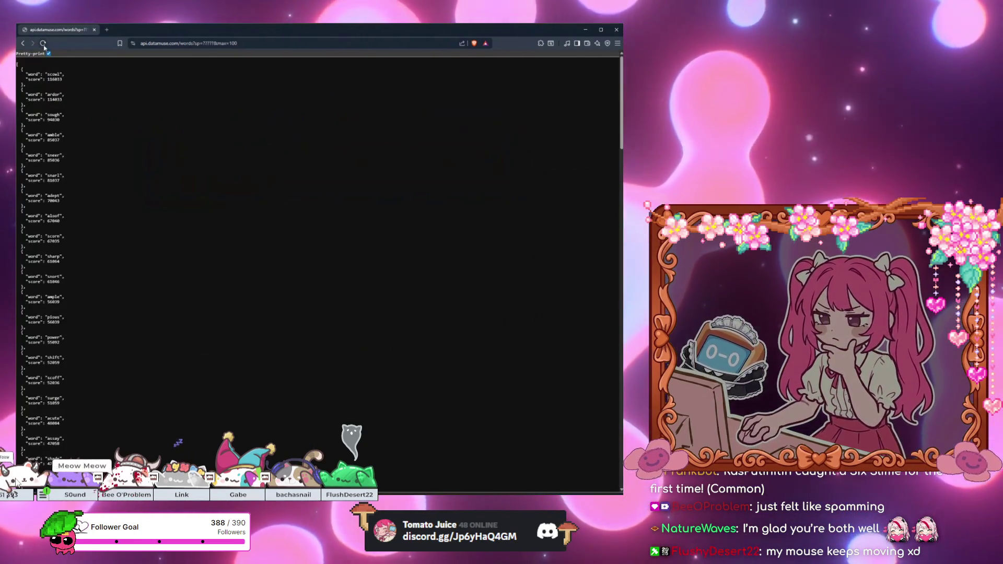
pyautogui.click(44, 45)
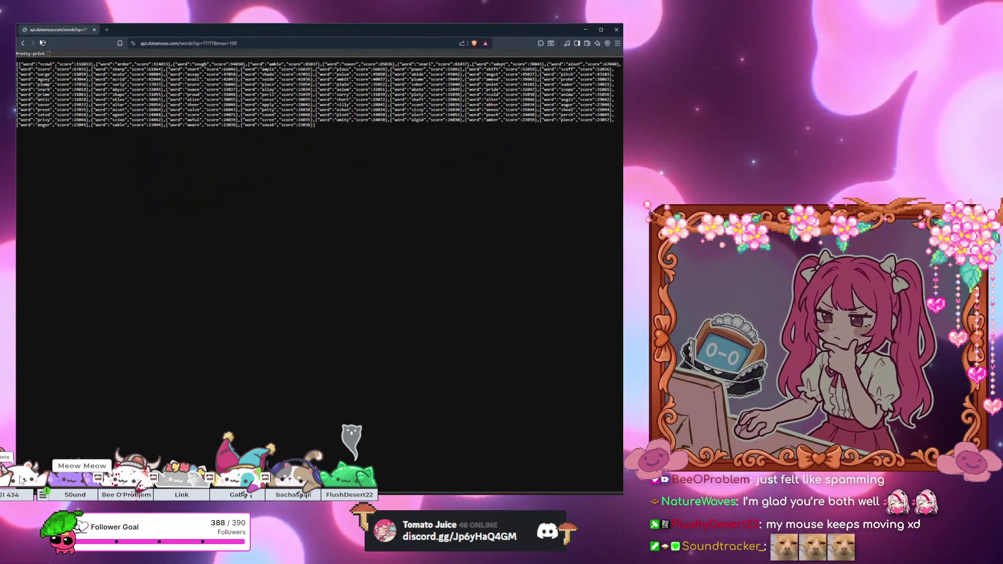
pyautogui.click(49, 54)
pyautogui.click(49, 54)
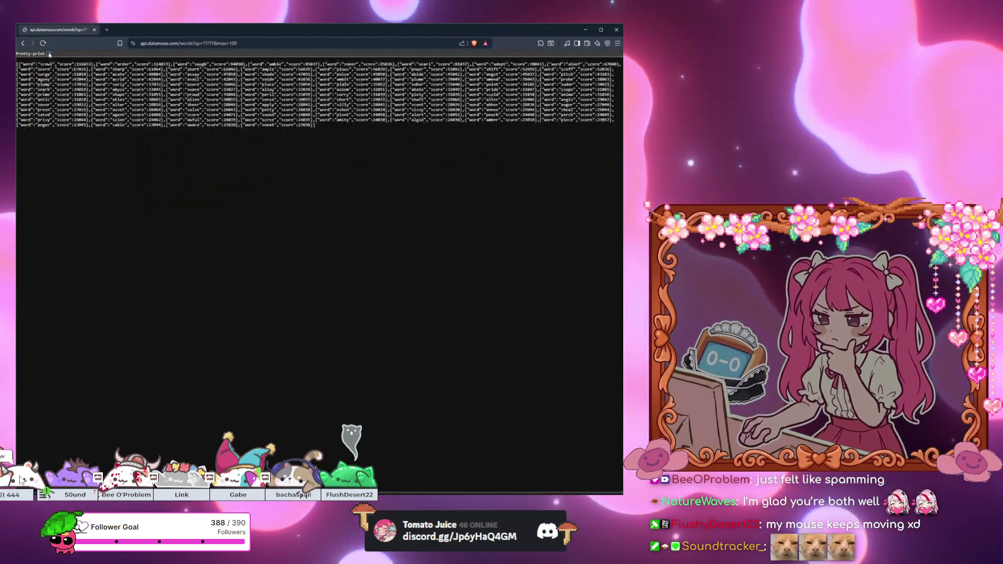
pyautogui.click(49, 54)
pyautogui.click(49, 53)
pyautogui.click(205, 44)
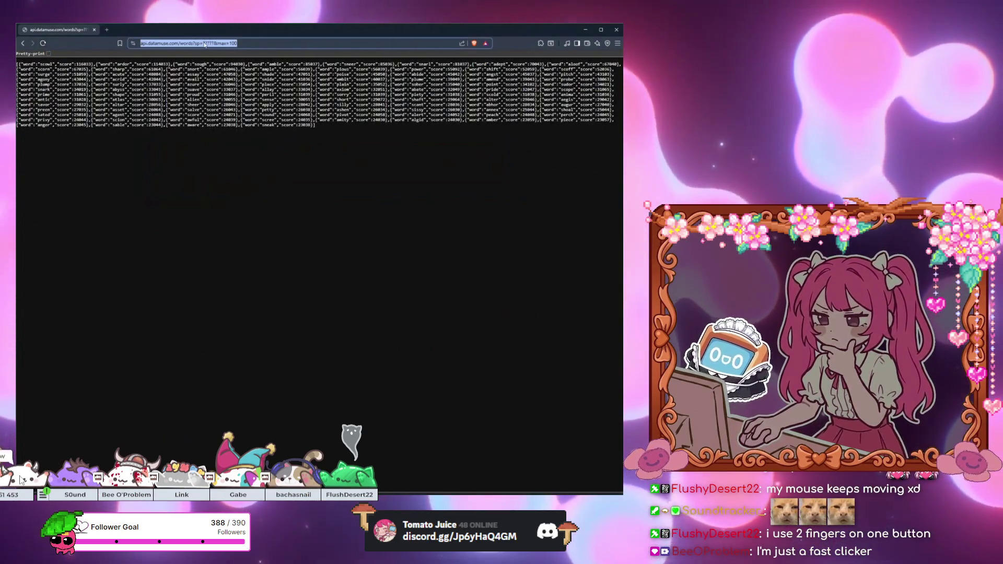
pyautogui.click(106, 30)
pyautogui.write('https://api.datamuse.com/words?sp=?????&max=100')
pyautogui.press('Return')
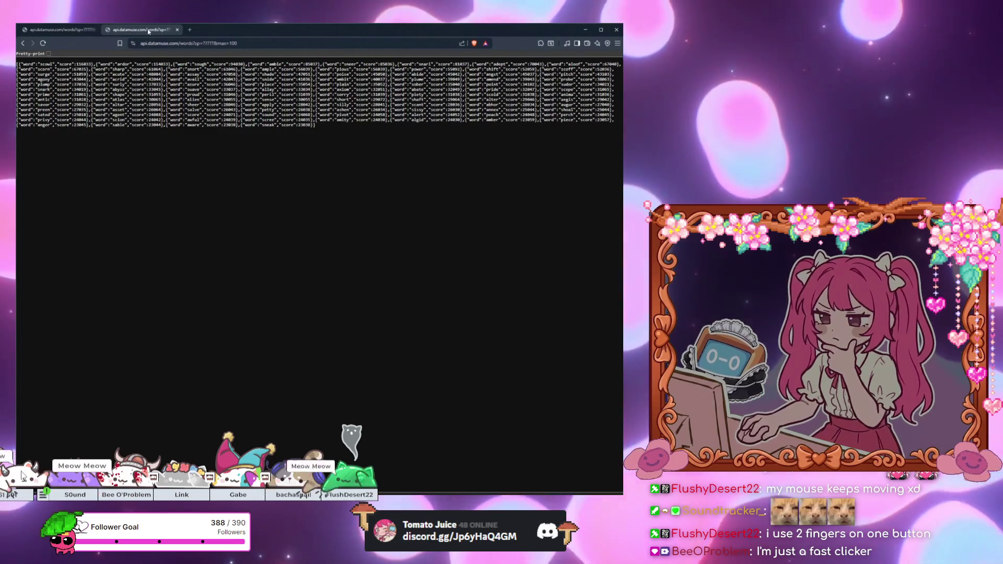
pyautogui.hotkey('ctrl', 'w')
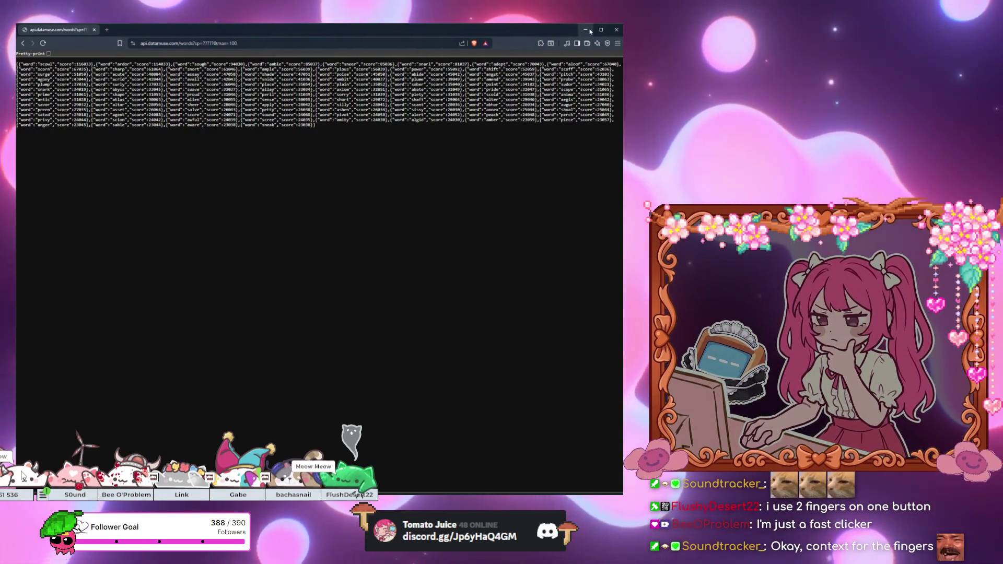
pyautogui.hotkey('alt', 'Tab')
# Step: Change get_random_words' return type to PackedStringArray, clear its body, and save
pyautogui.click(264, 166)
pyautogui.click(255, 155)
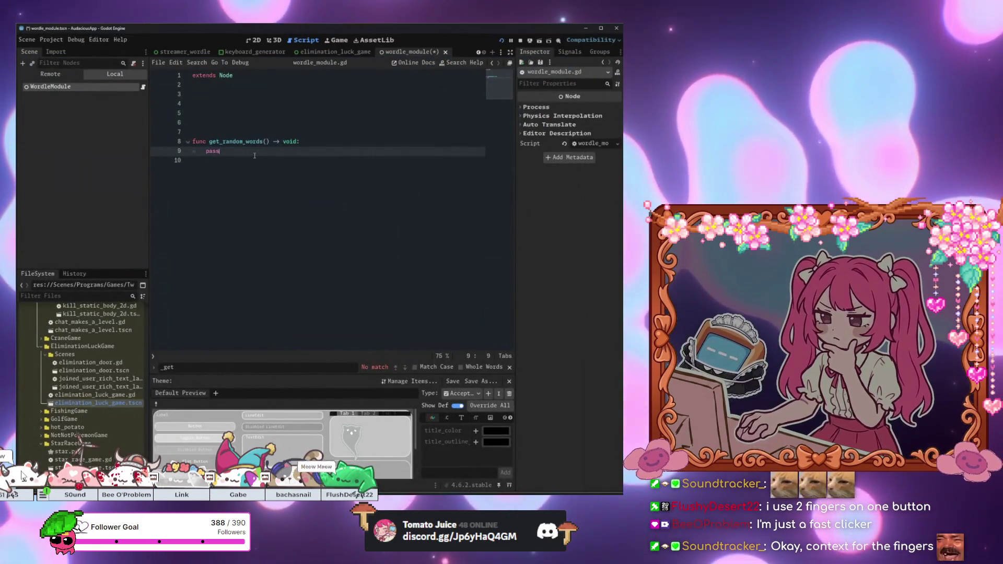
pyautogui.click(304, 141)
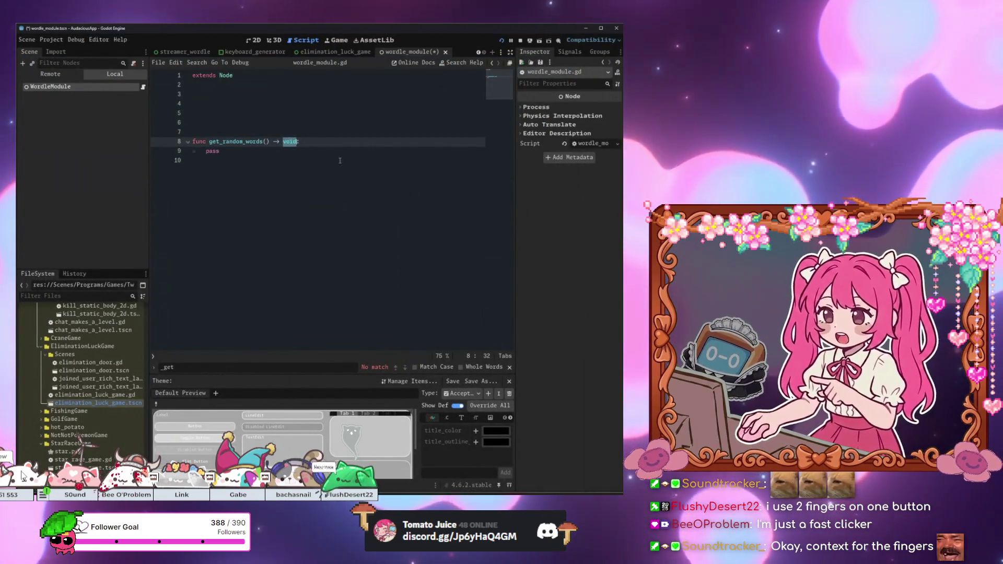
pyautogui.write('Pack')
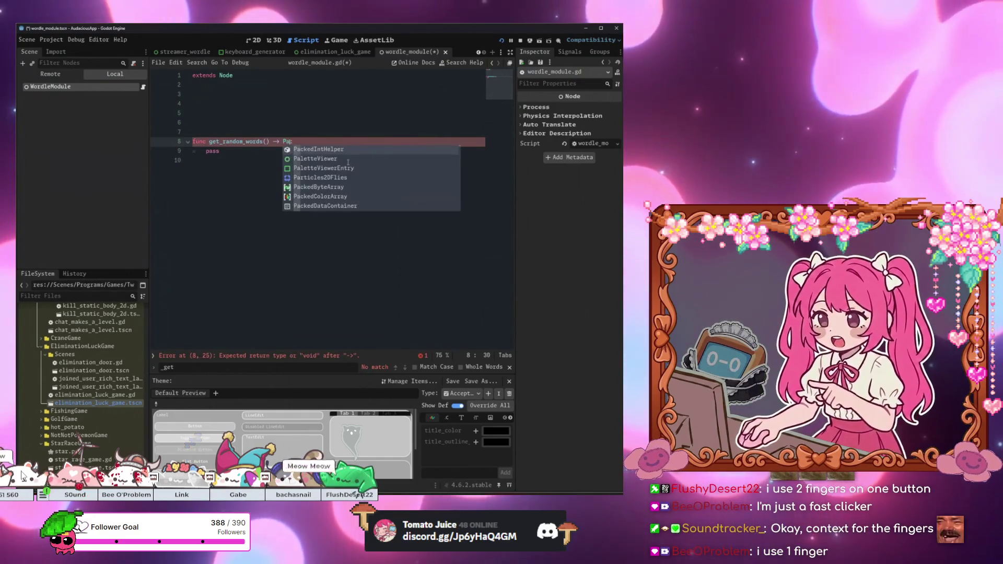
pyautogui.write('edString')
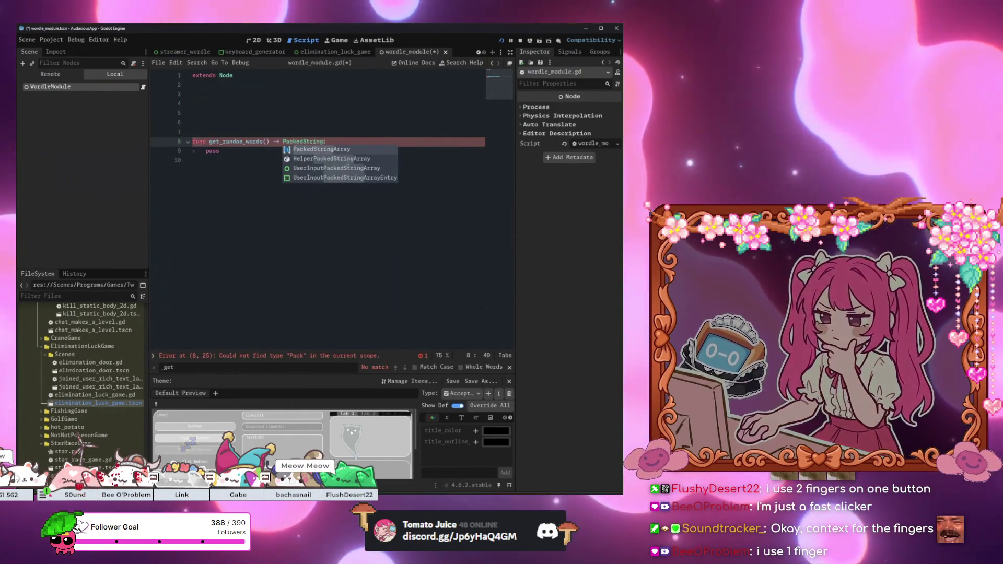
pyautogui.press('Return')
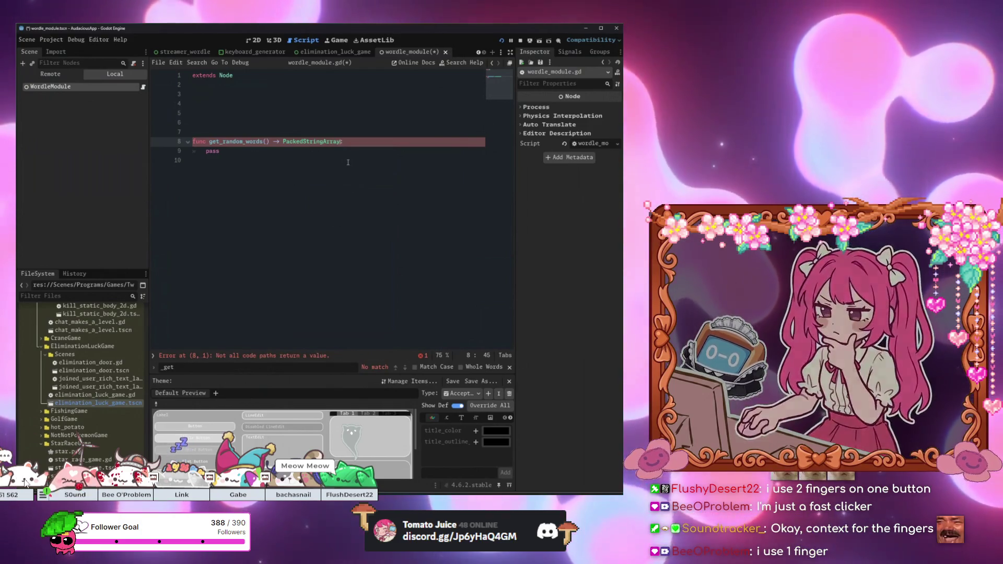
pyautogui.press('Down')
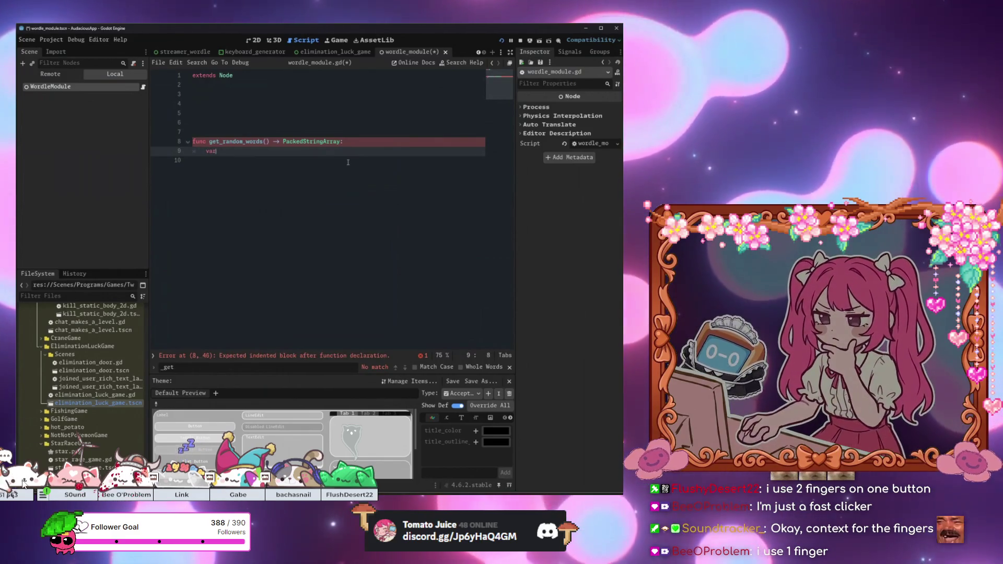
pyautogui.press('BackSpace')
pyautogui.press('BackSpace')
pyautogui.press('BackSpace')
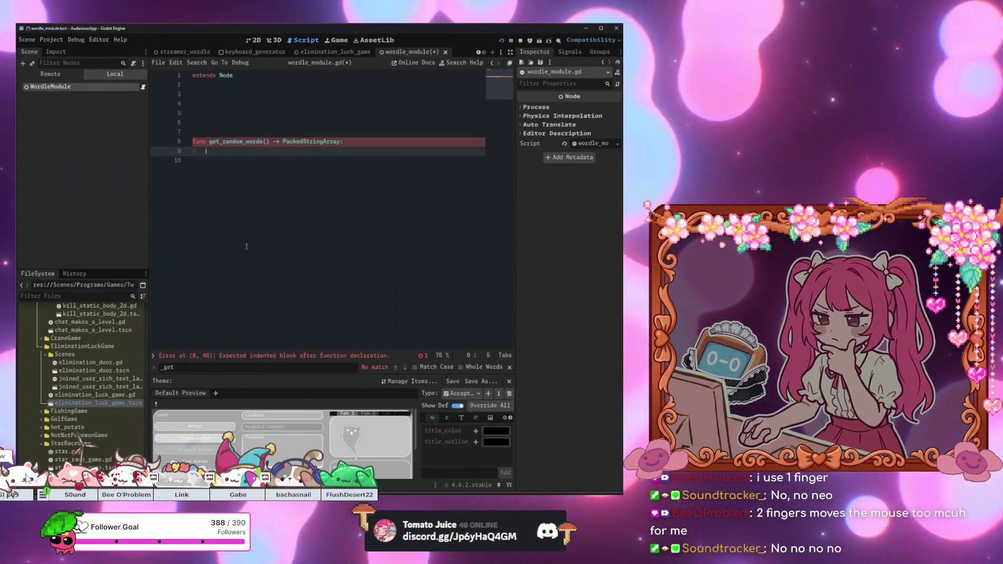
pyautogui.hotkey('ctrl', 's')
# Step: Revert the get_random_words return type back to void
pyautogui.click(341, 142)
pyautogui.press('BackSpace')
pyautogui.press('BackSpace')
pyautogui.press('BackSpace')
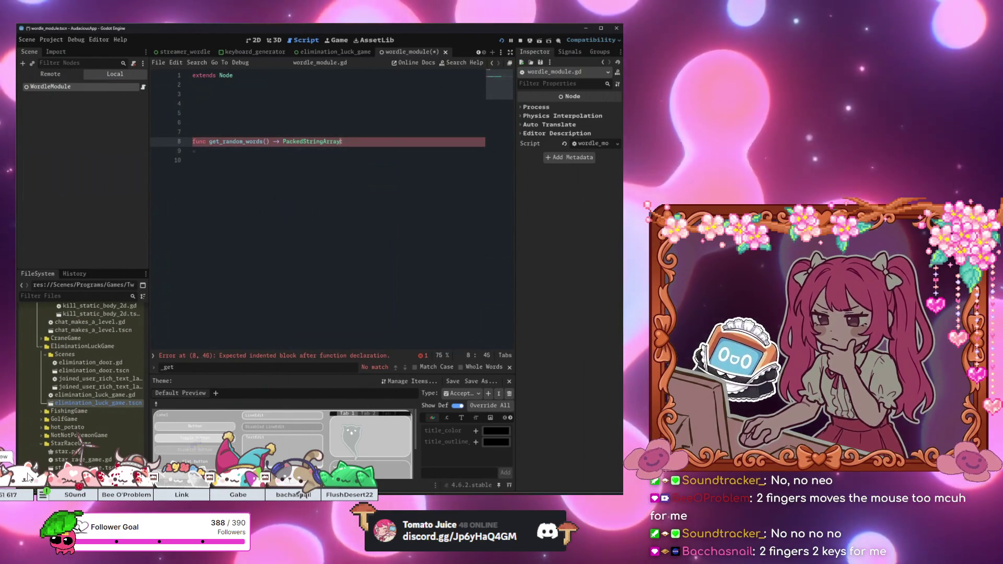
pyautogui.press('BackSpace')
pyautogui.press('BackSpace')
pyautogui.press('BackSpace')
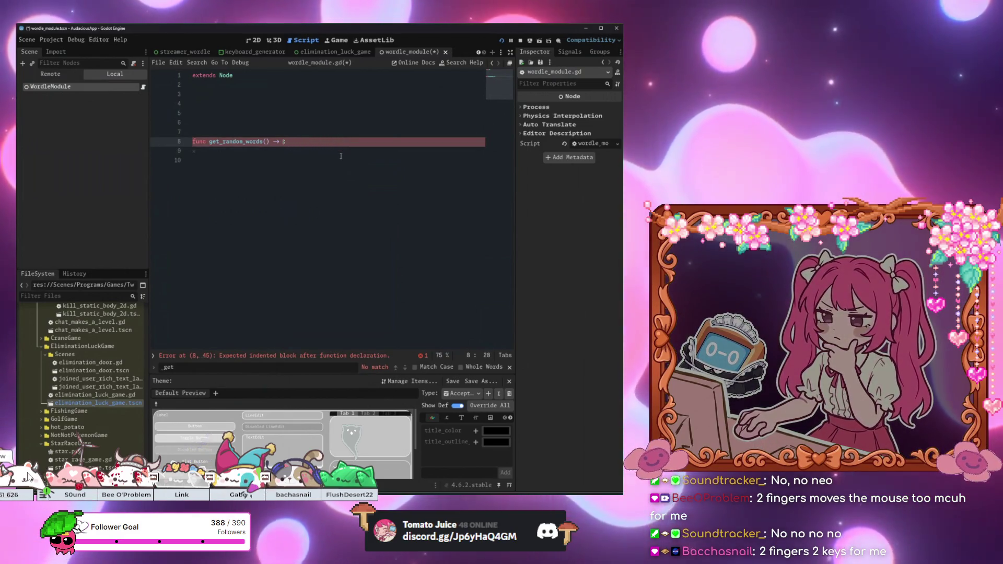
pyautogui.write('void')
pyautogui.click(323, 120)
pyautogui.click(282, 152)
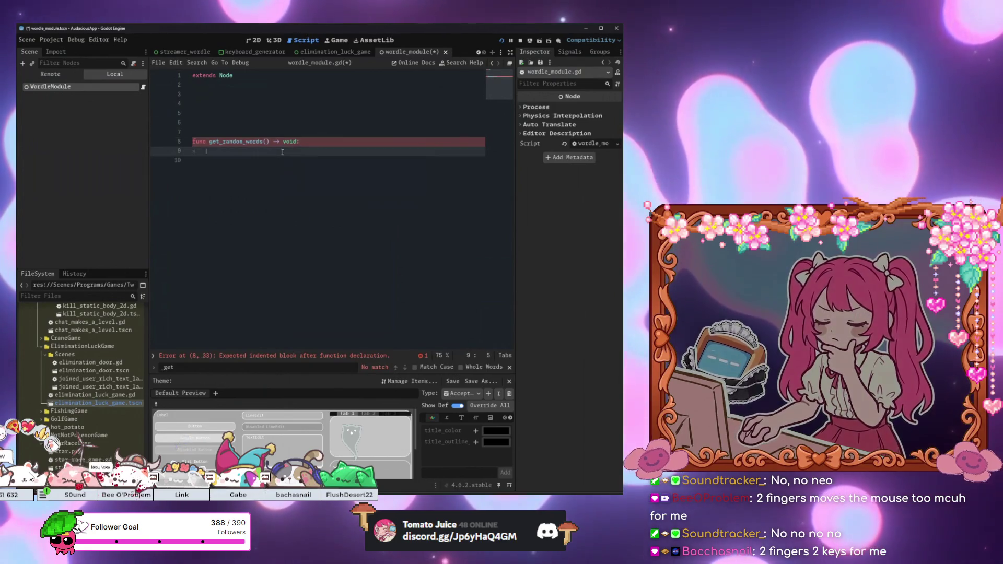
# Step: Restore the pass body and declare a random_words_retrived signal with a PackedStringArray parameter
pyautogui.write('pass')
pyautogui.click(288, 101)
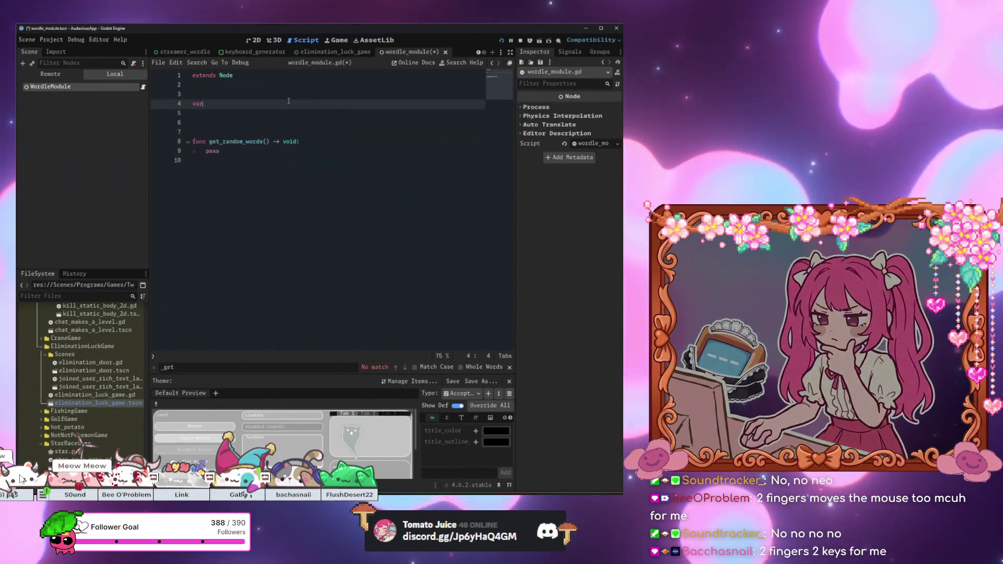
pyautogui.press('BackSpace')
pyautogui.press('BackSpace')
pyautogui.press('BackSpace')
pyautogui.write('signal random_words_re')
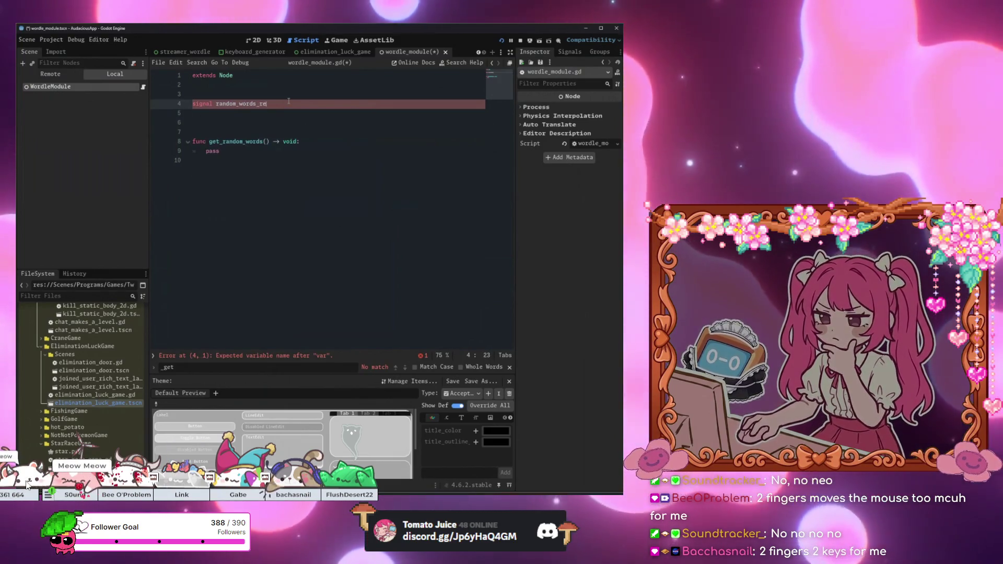
pyautogui.write(': ')
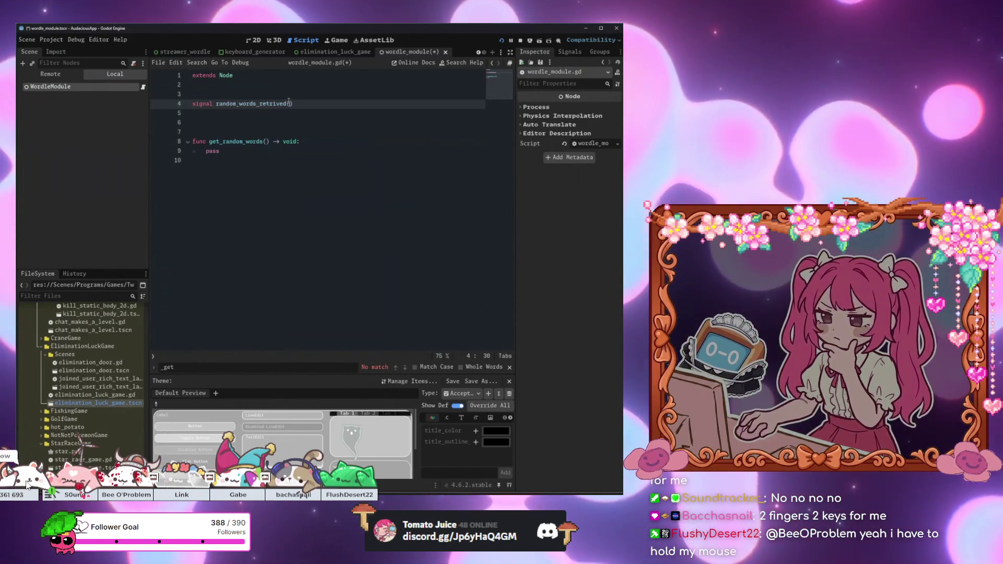
pyautogui.write('_wor')
pyautogui.write('PackedStirngArray')
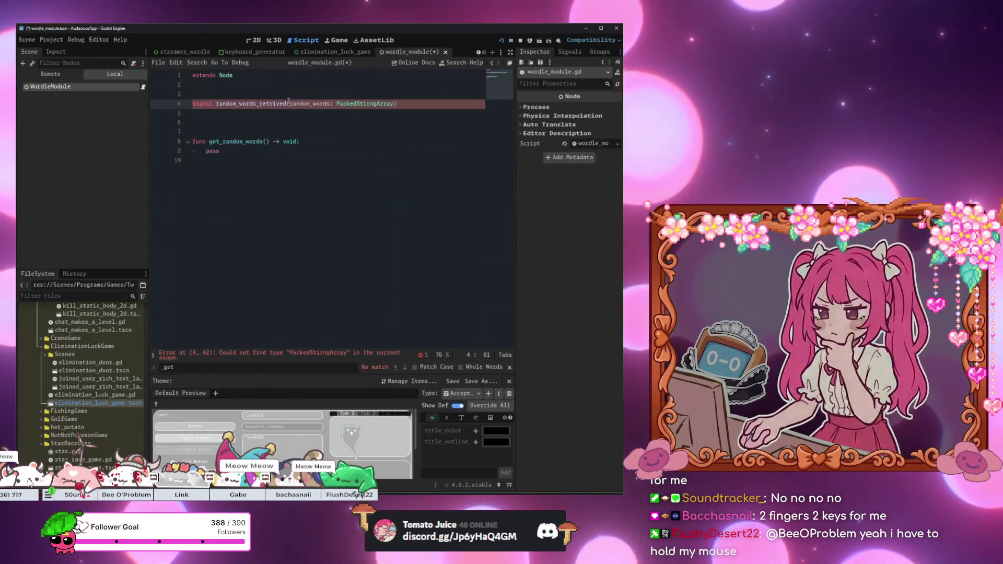
# Step: In get_random_words, add var https_request := HTTPRequest.new()
pyautogui.click(297, 154)
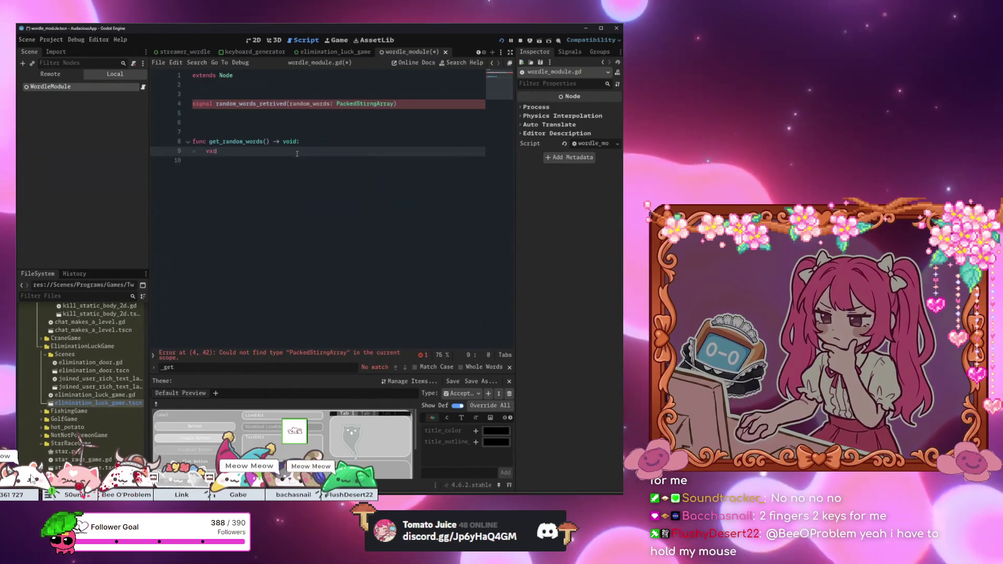
pyautogui.write('https_request =')
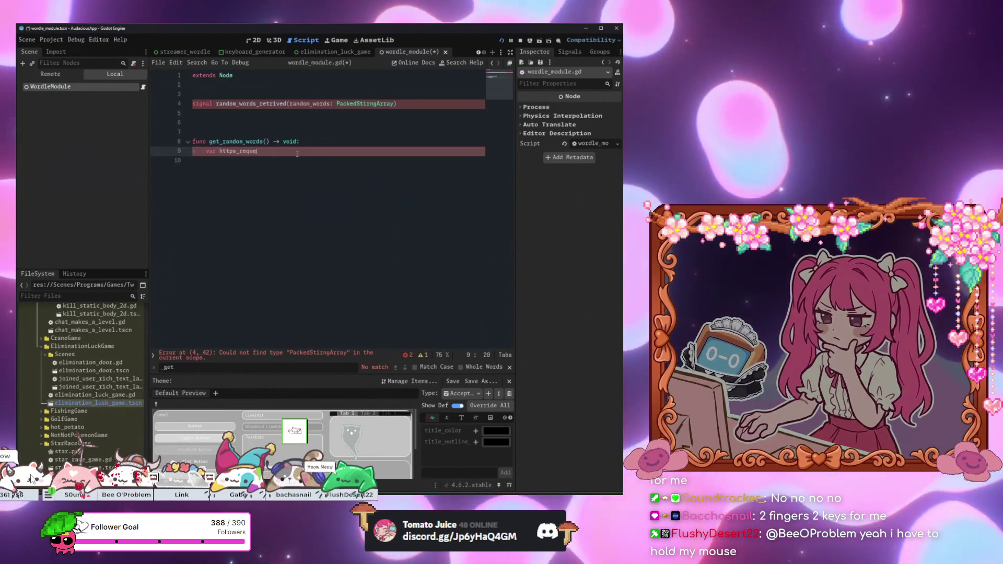
pyautogui.press('BackSpace')
pyautogui.write(':= H')
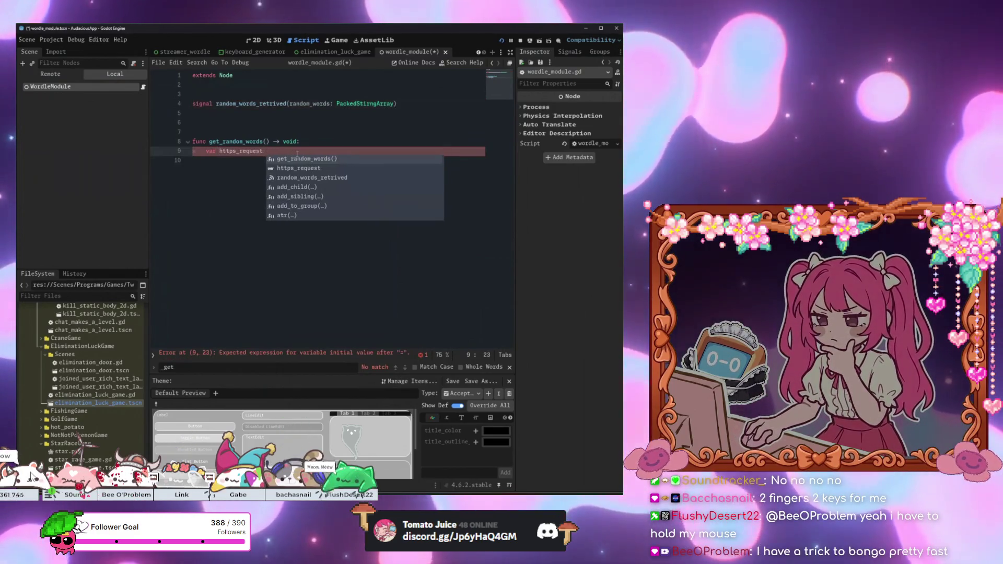
pyautogui.write('tt')
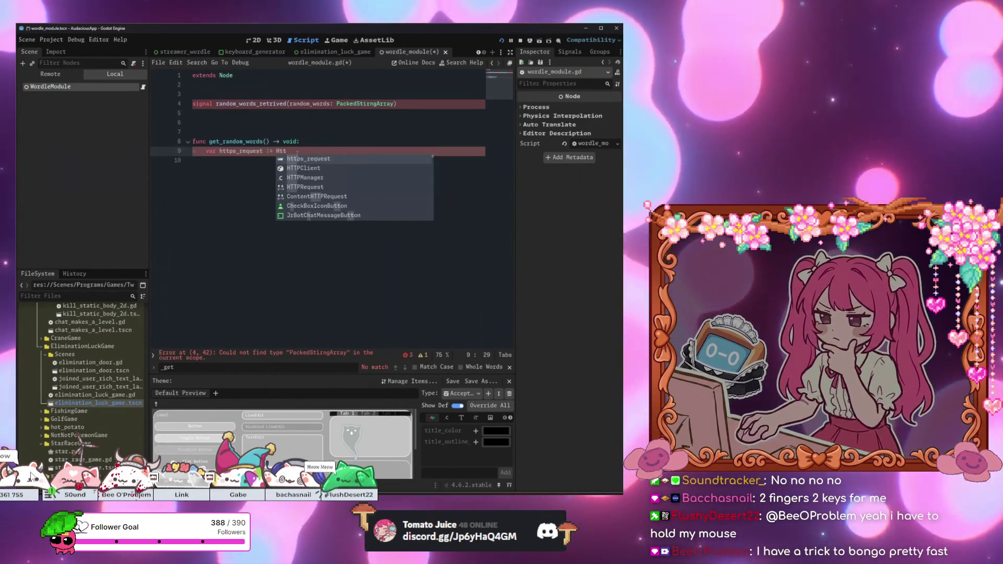
pyautogui.press('BackSpace')
pyautogui.write('TT')
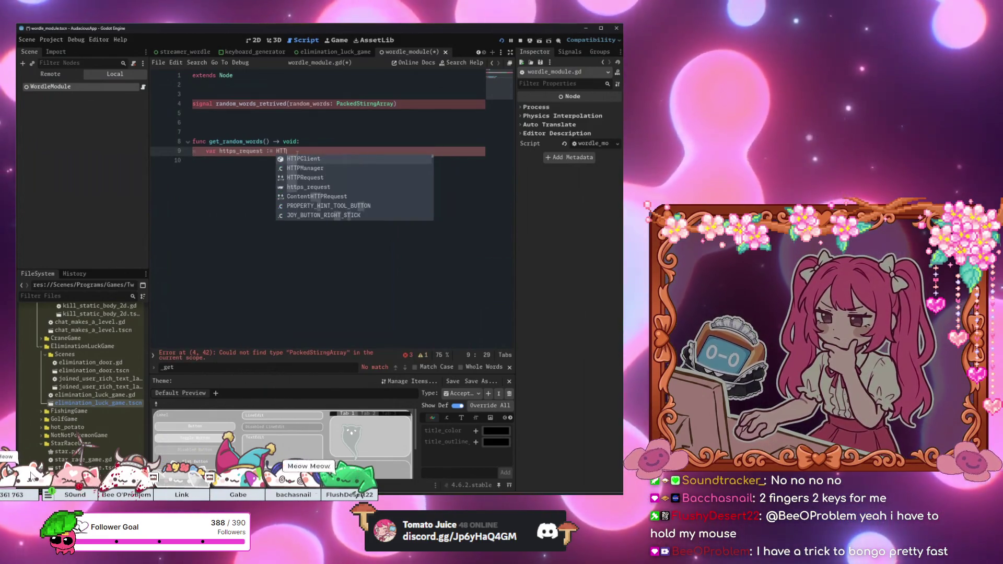
pyautogui.press('Down')
pyautogui.press('Down')
pyautogui.press('Return')
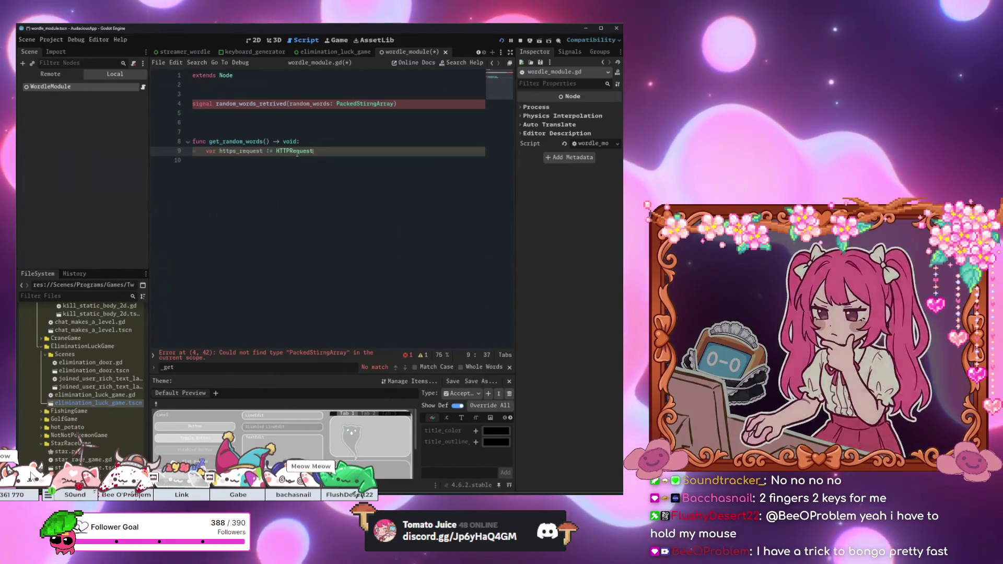
pyautogui.write('.new(')
pyautogui.press('Return')
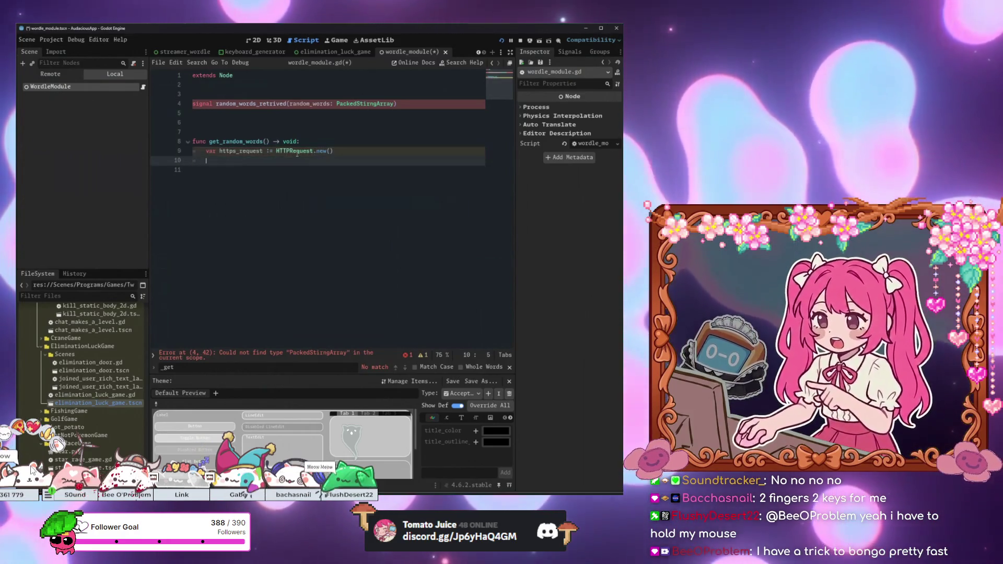
# Step: Add https_request as a child and call its request() with the pasted Datamuse URL
pyautogui.write('add_child(he')
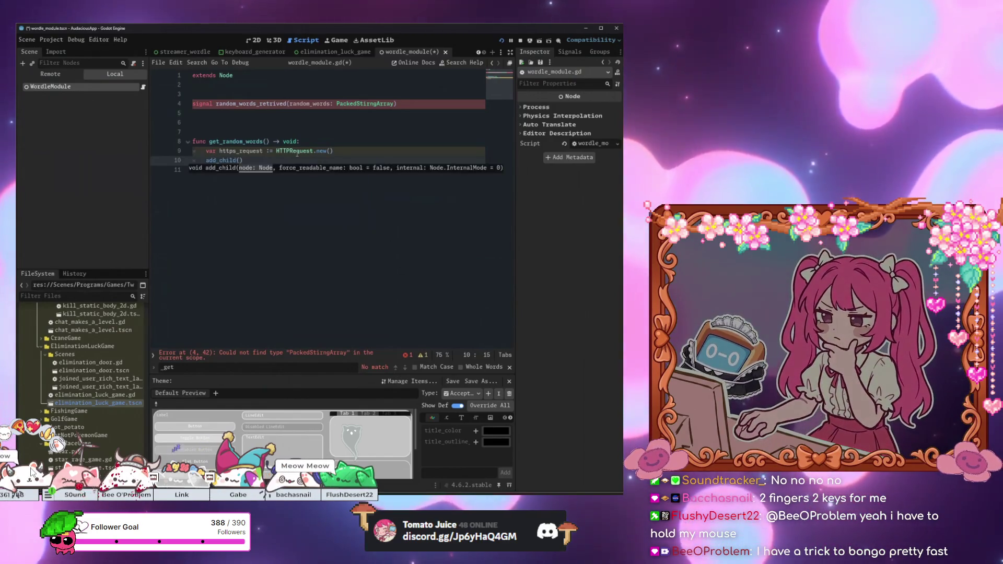
pyautogui.press('Return')
pyautogui.press('End')
pyautogui.press('Return')
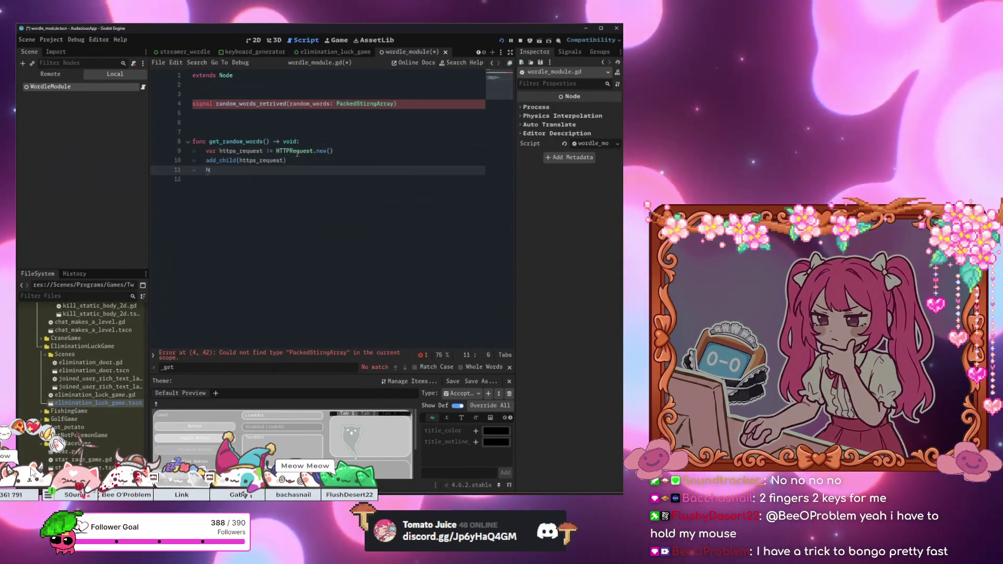
pyautogui.write('https_request.req')
pyautogui.press('Return')
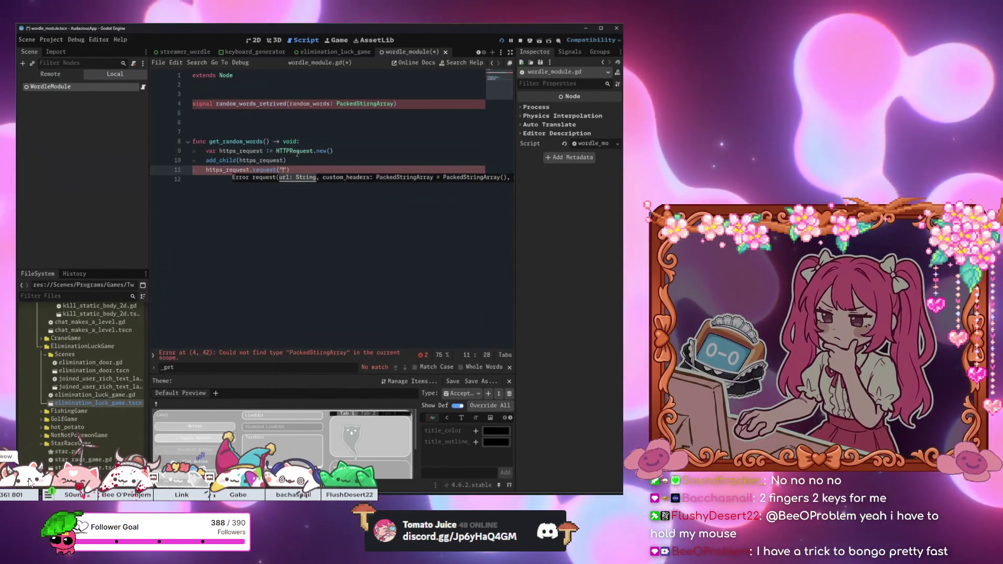
pyautogui.hotkey('ctrl', 'v')
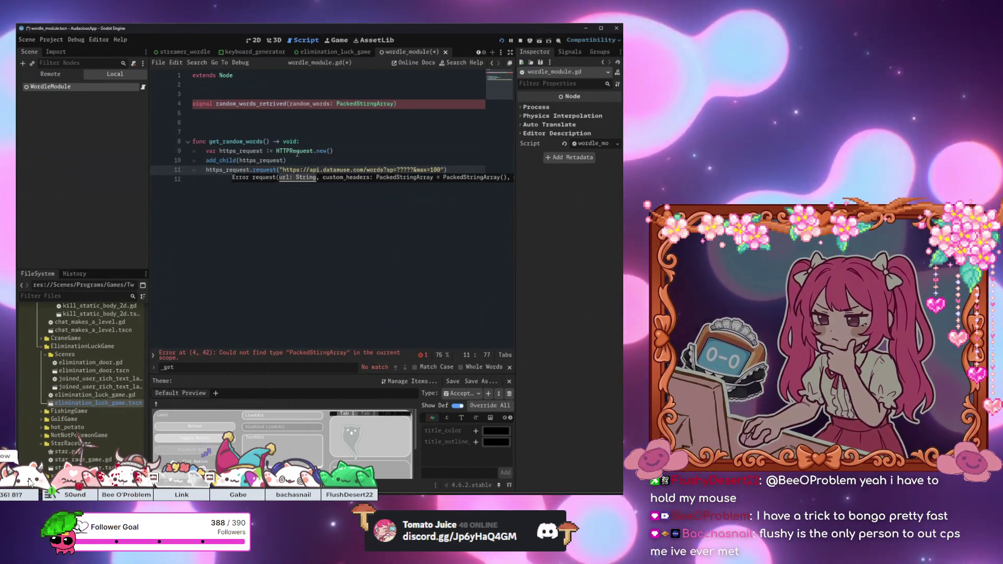
pyautogui.press('Return')
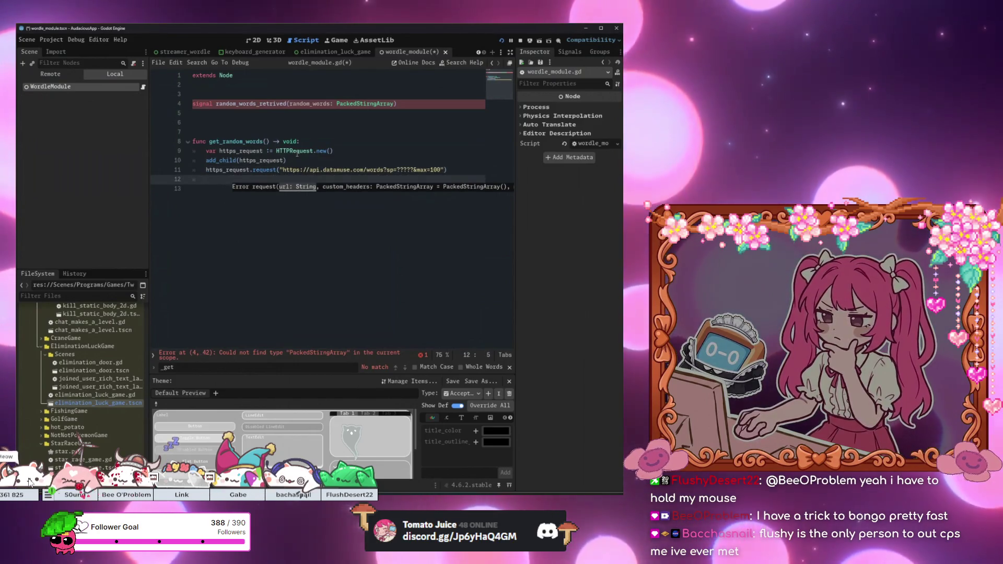
pyautogui.press('Return')
pyautogui.press('Return')
pyautogui.write('fun')
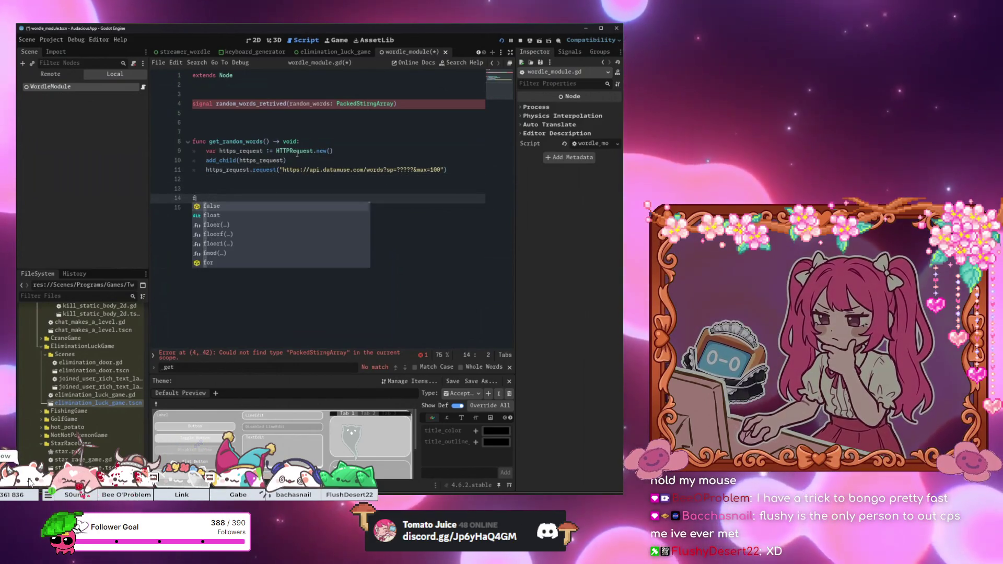
pyautogui.write('c ')
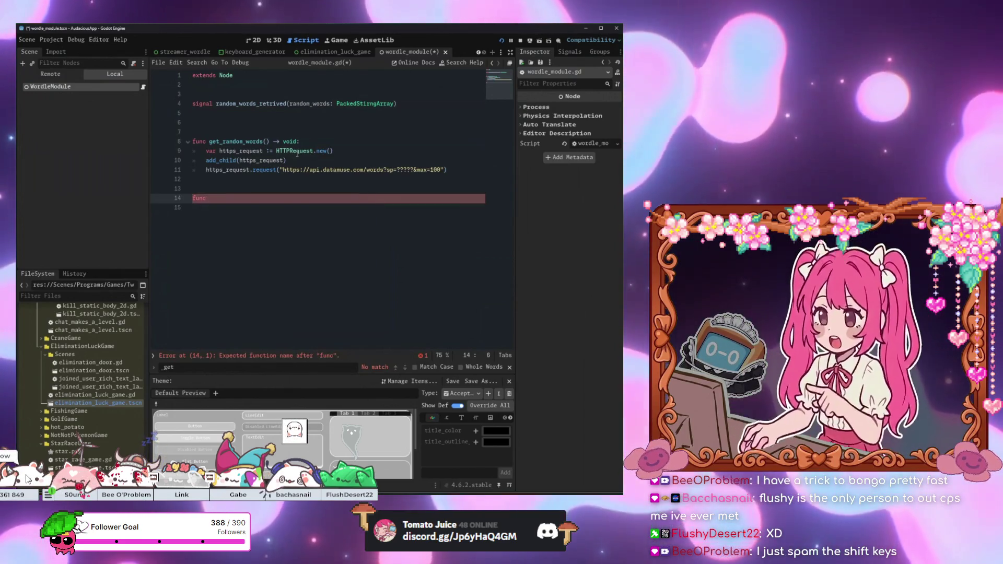
pyautogui.write('random_words_')
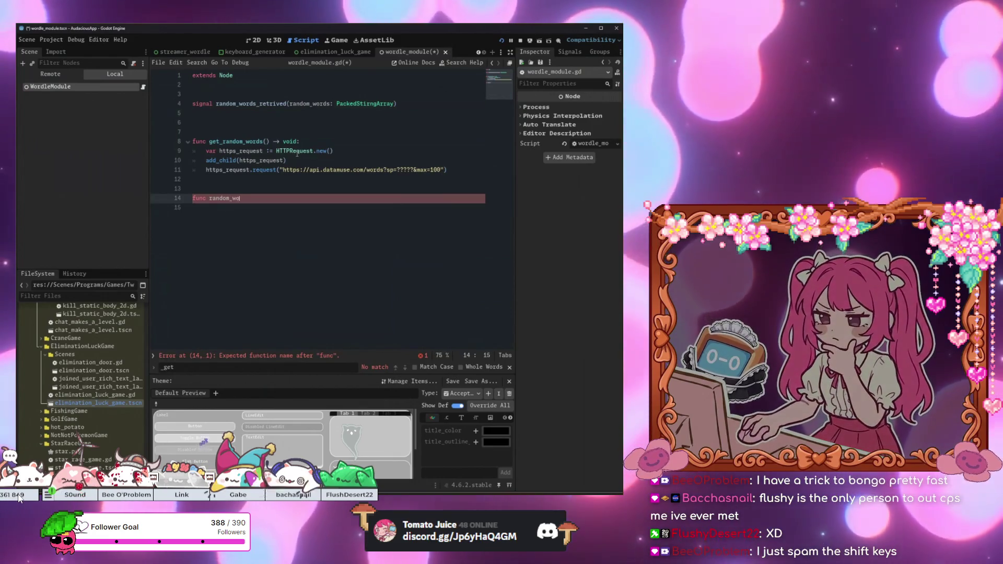
pyautogui.write('https_')
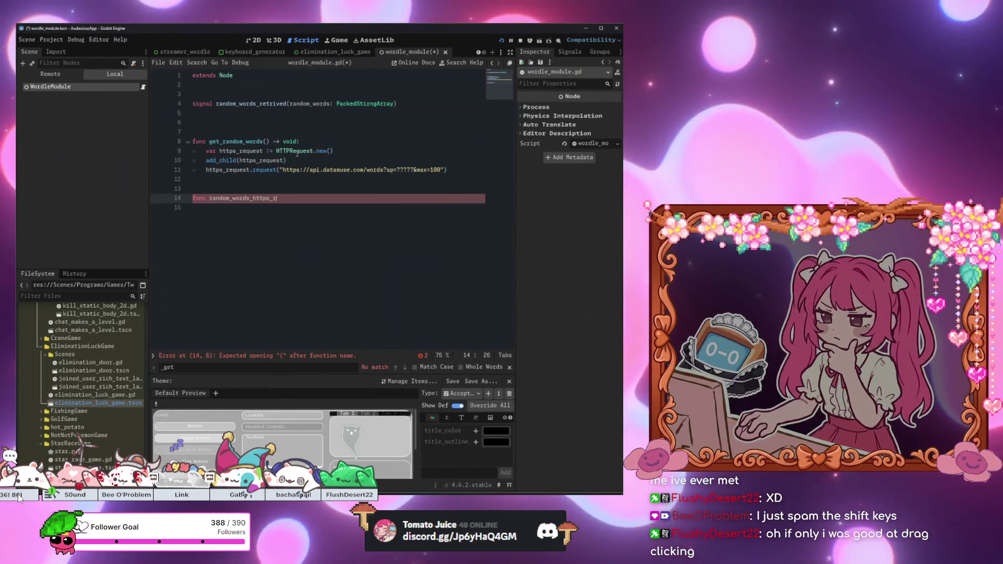
pyautogui.write('request_')
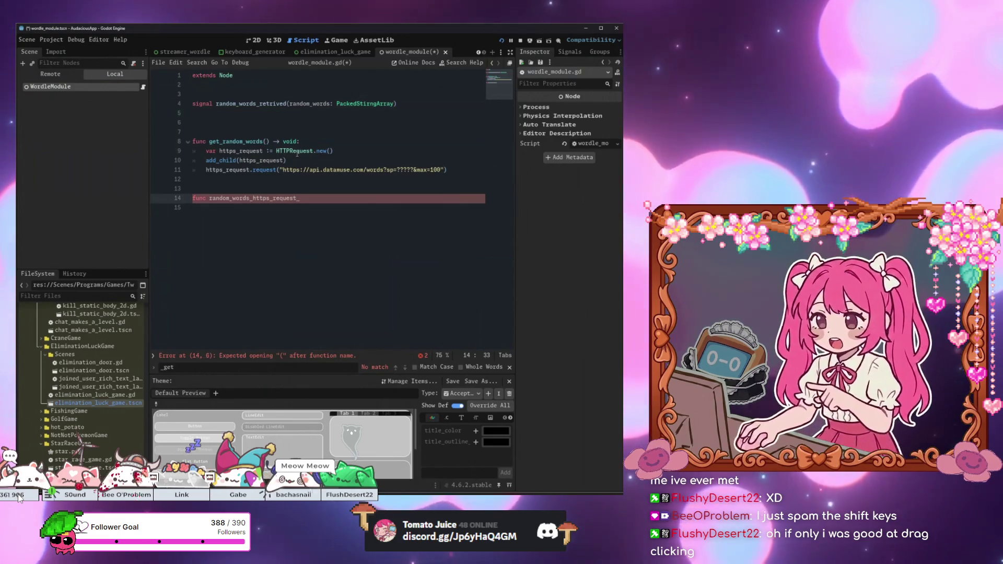
# Step: Open the full HTTPRequest class reference from the request method's tooltip
pyautogui.moveTo(258, 170)
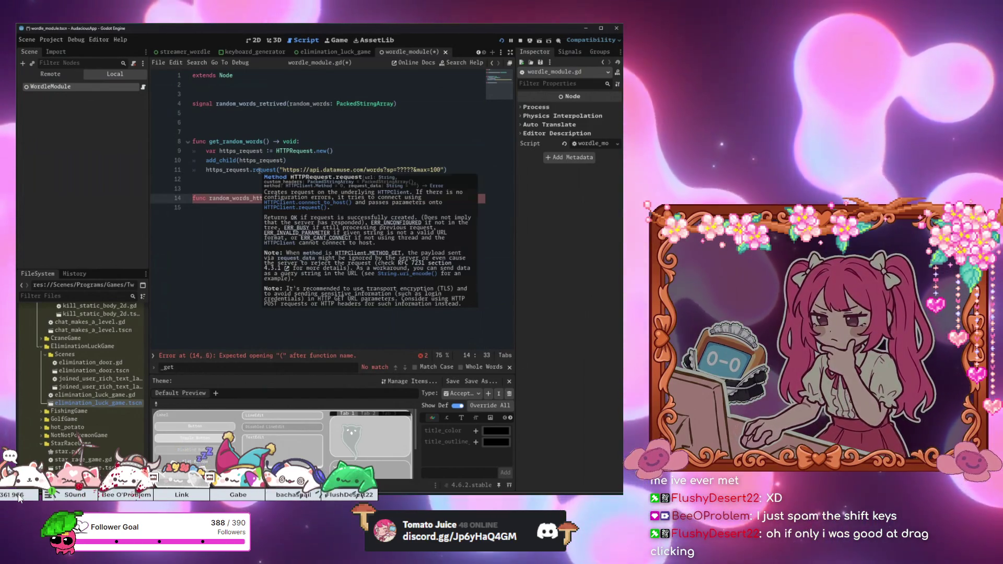
pyautogui.keyDown('ctrl'); pyautogui.click(258, 170); pyautogui.keyUp('ctrl')
# Step: Skim the HTTPRequest docs, then name the callback random_words_https_request_completed()
pyautogui.scroll(-5, 260, 179)
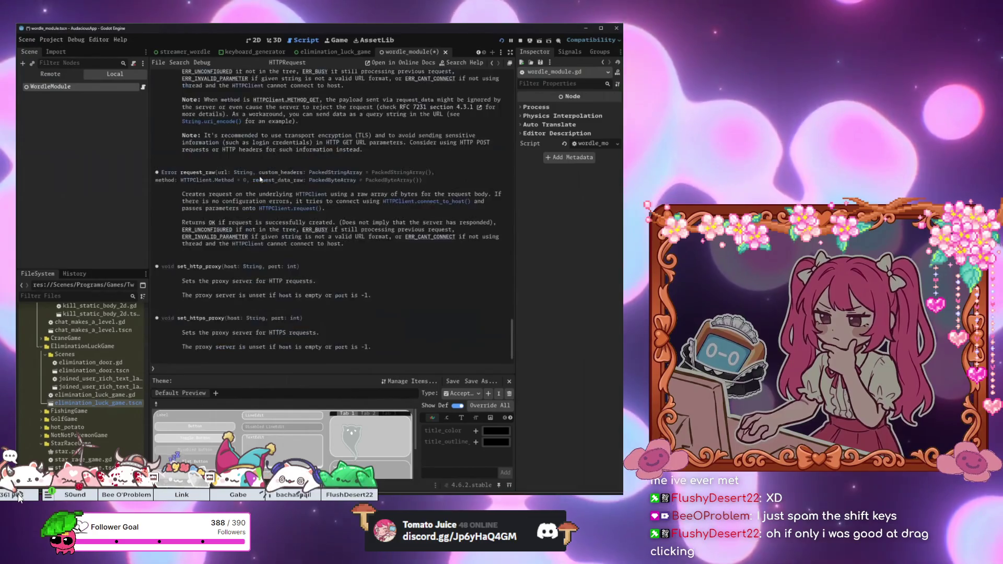
pyautogui.scroll(5, 260, 179)
pyautogui.moveTo(512, 293); pyautogui.dragTo(512, 88)
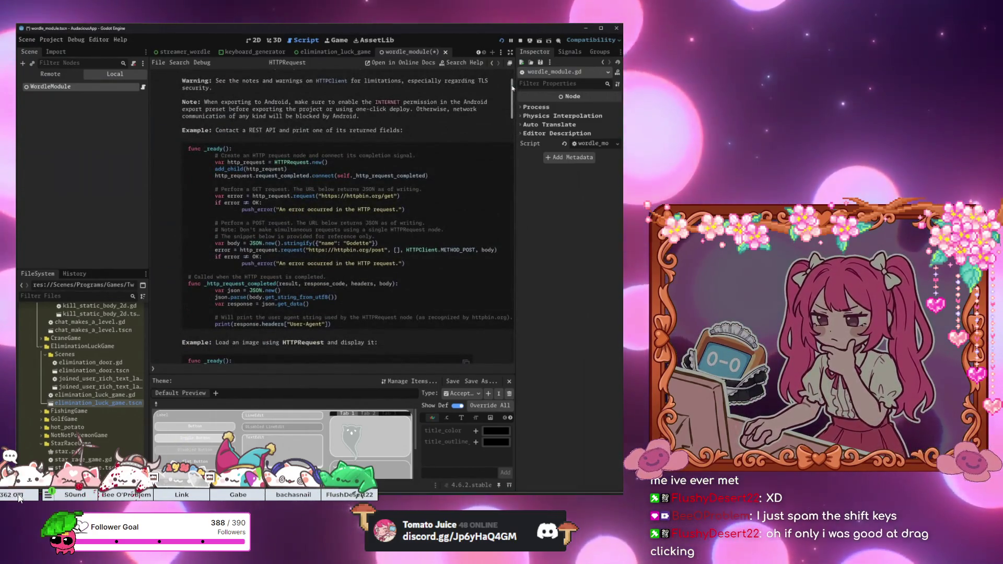
pyautogui.hotkey('alt', 'Left')
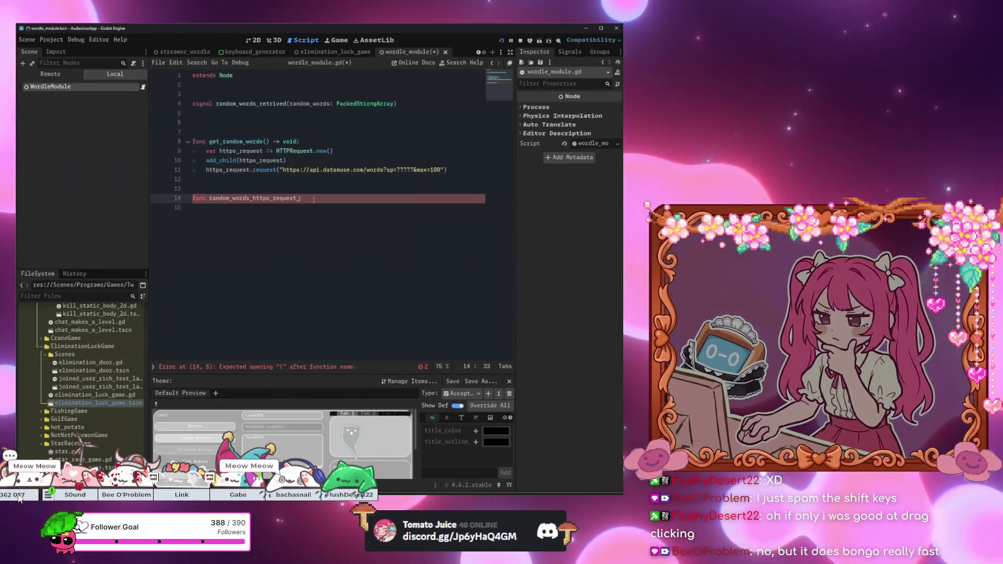
pyautogui.write('completed(')
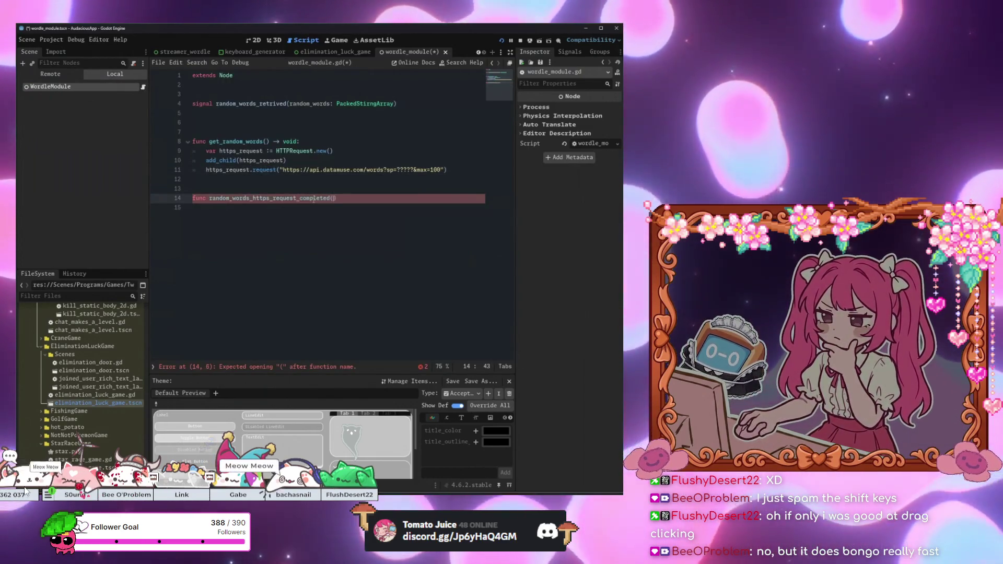
pyautogui.write(')')
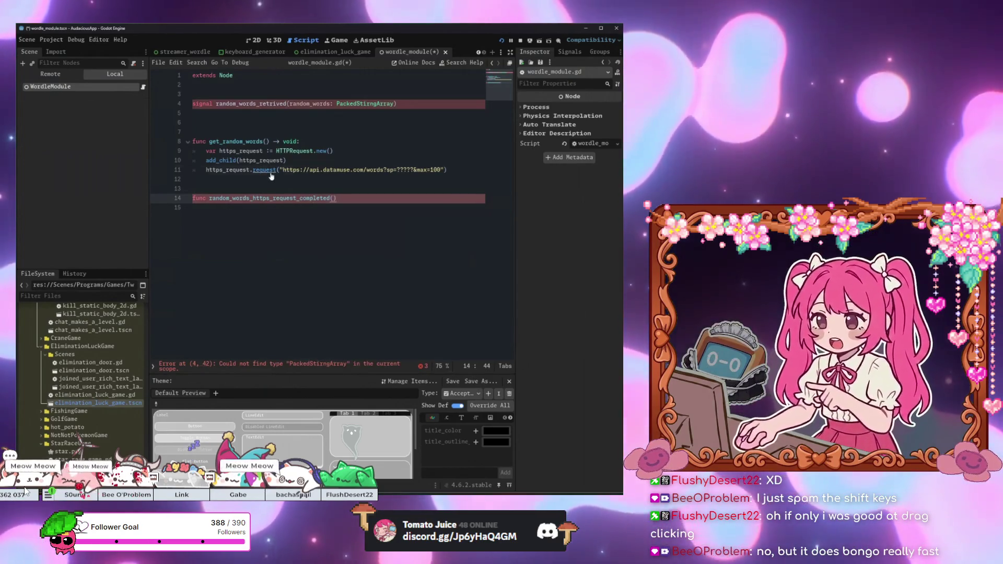
# Step: Copy the request_completed signal parameters from the HTTPRequest help into the callback's signature
pyautogui.keyDown('ctrl'); pyautogui.click(265, 170); pyautogui.keyUp('ctrl')
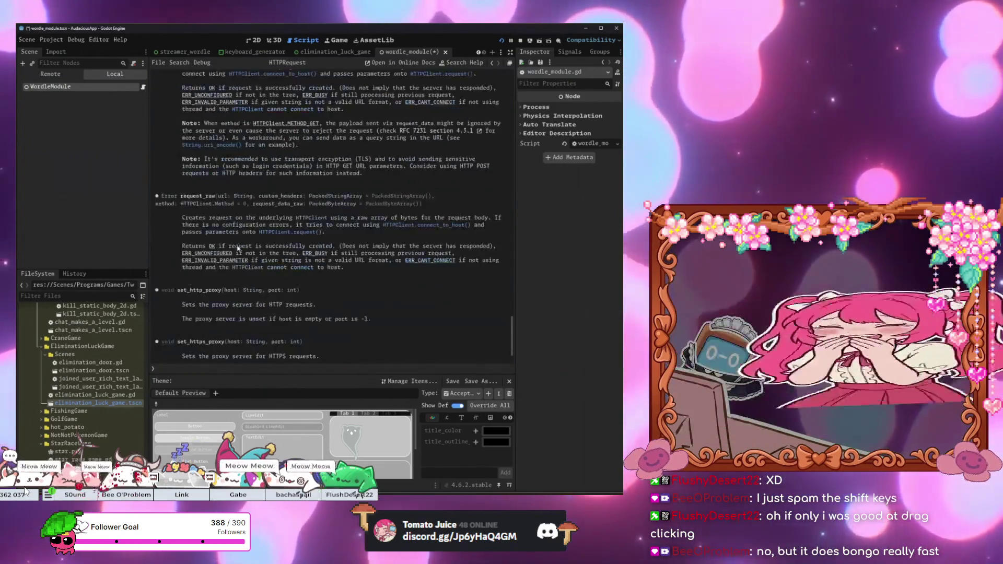
pyautogui.scroll(10, 237, 248)
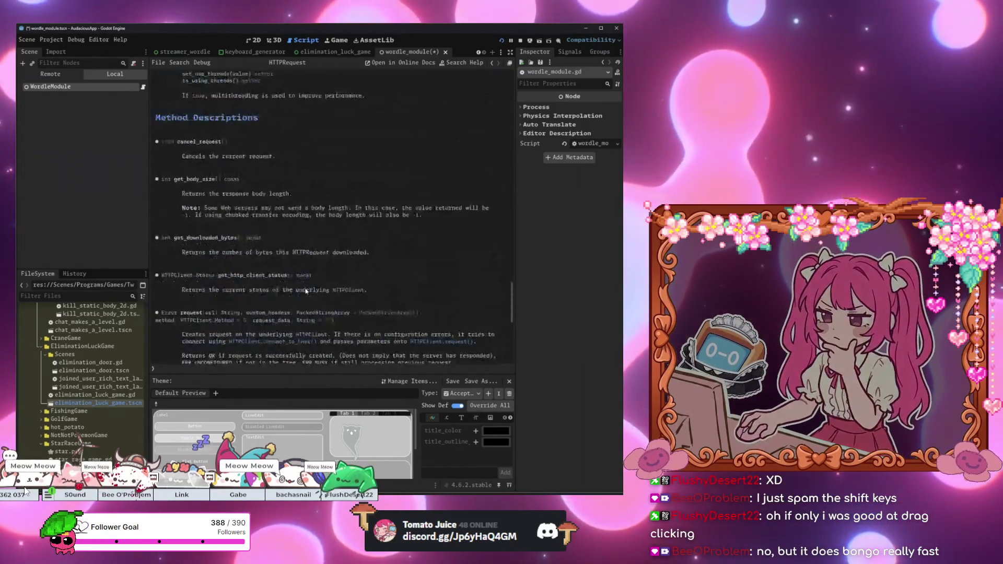
pyautogui.scroll(5, 306, 291)
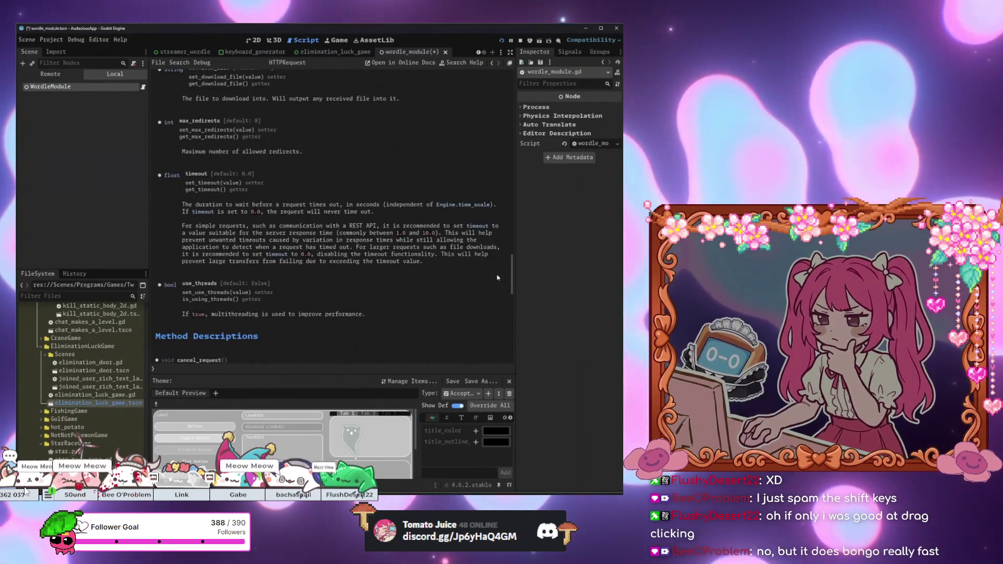
pyautogui.scroll(5, 447, 272)
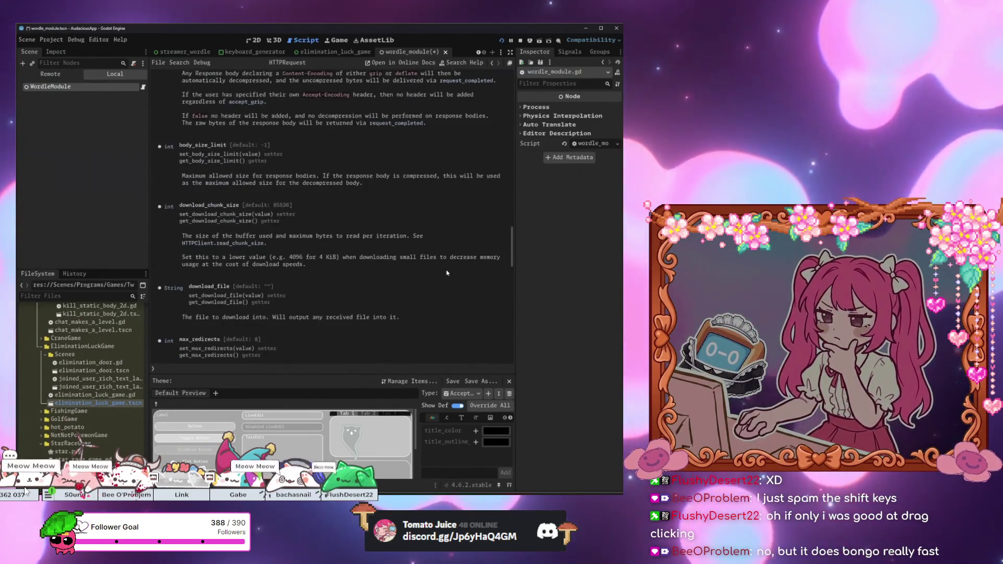
pyautogui.moveTo(513, 245); pyautogui.dragTo(509, 165)
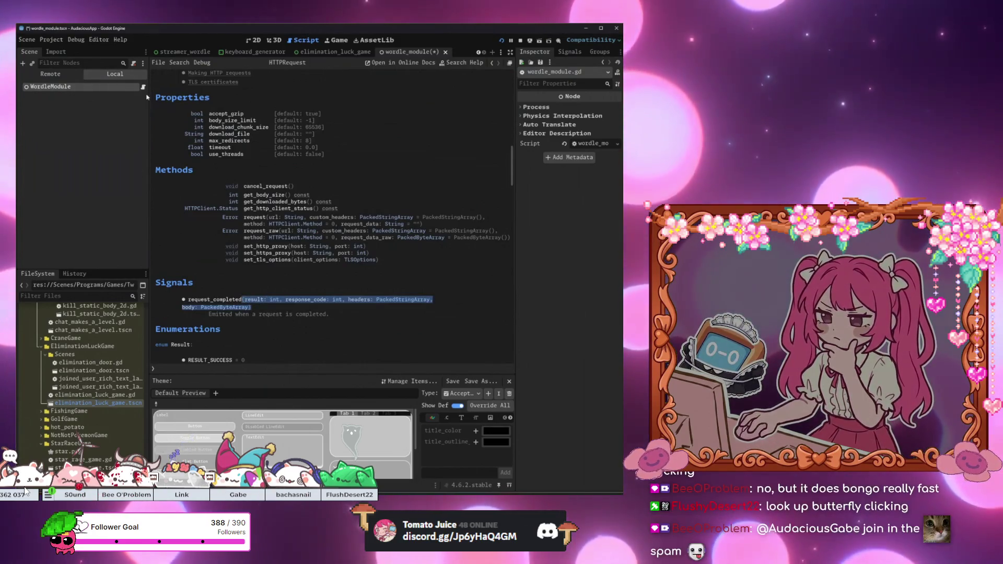
pyautogui.hotkey('ctrl', 'c')
pyautogui.hotkey('alt', 'Left')
pyautogui.hotkey('ctrl', 'v')
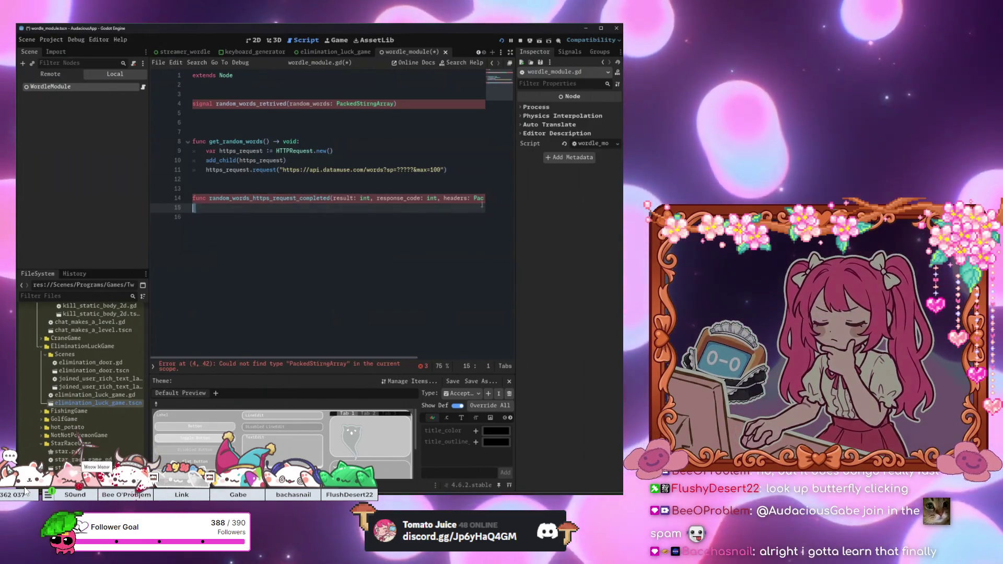
# Step: Give the random_words_https_request_completed callback an indented pass body
pyautogui.hscroll(5, 355, 211)
pyautogui.hscroll(-5, 350, 210)
pyautogui.press('Tab')
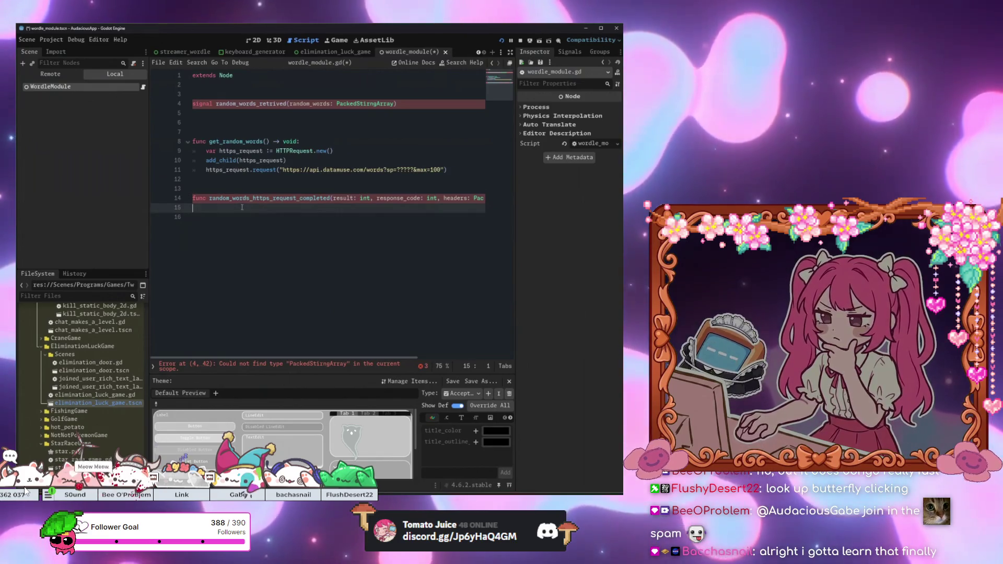
pyautogui.write('pass')
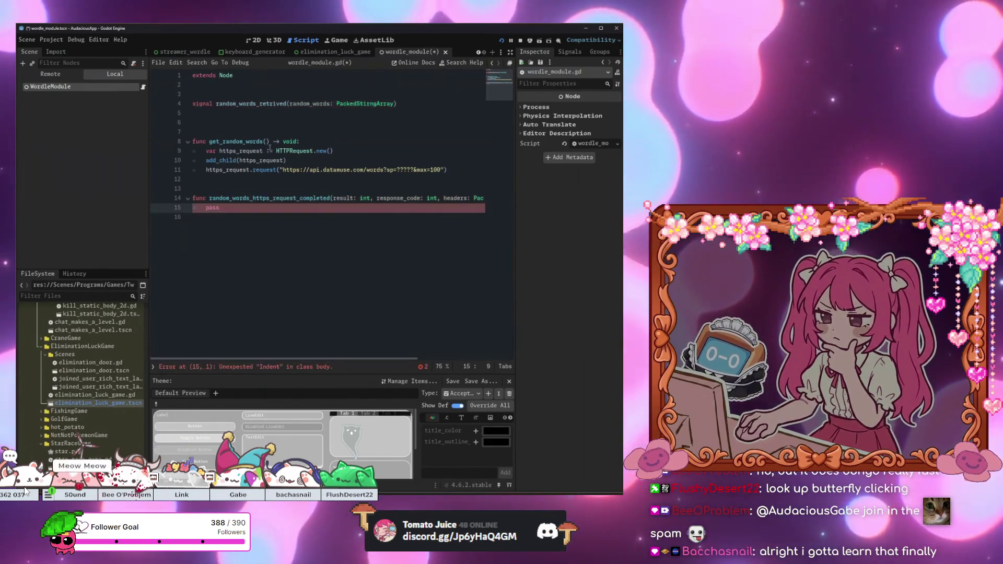
# Step: Correct the signal name to random_words_retrieved and switch to the browser's Datamuse word list
pyautogui.click(277, 104)
pyautogui.write('e')
pyautogui.press('BackSpace')
pyautogui.press('BackSpace')
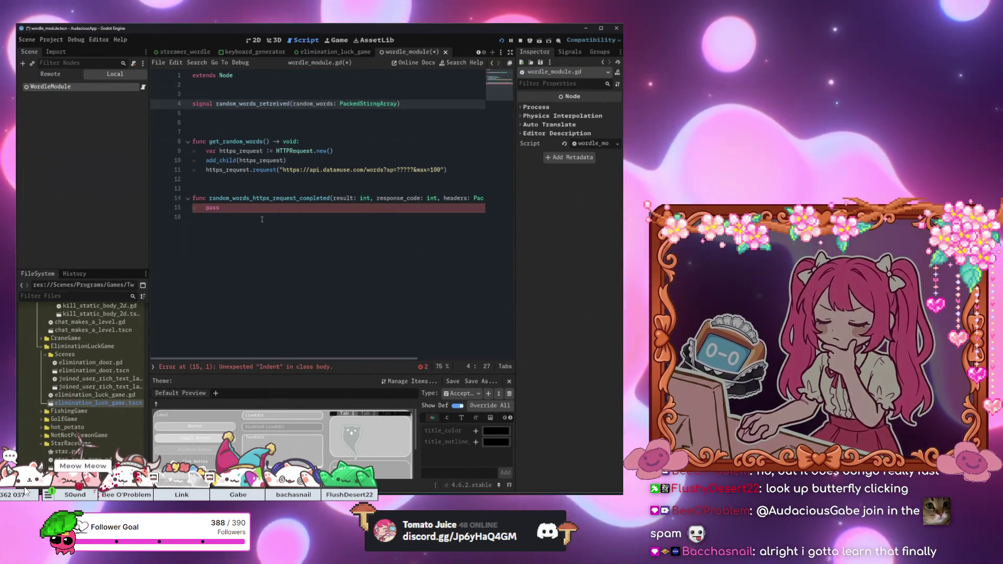
pyautogui.write('ie')
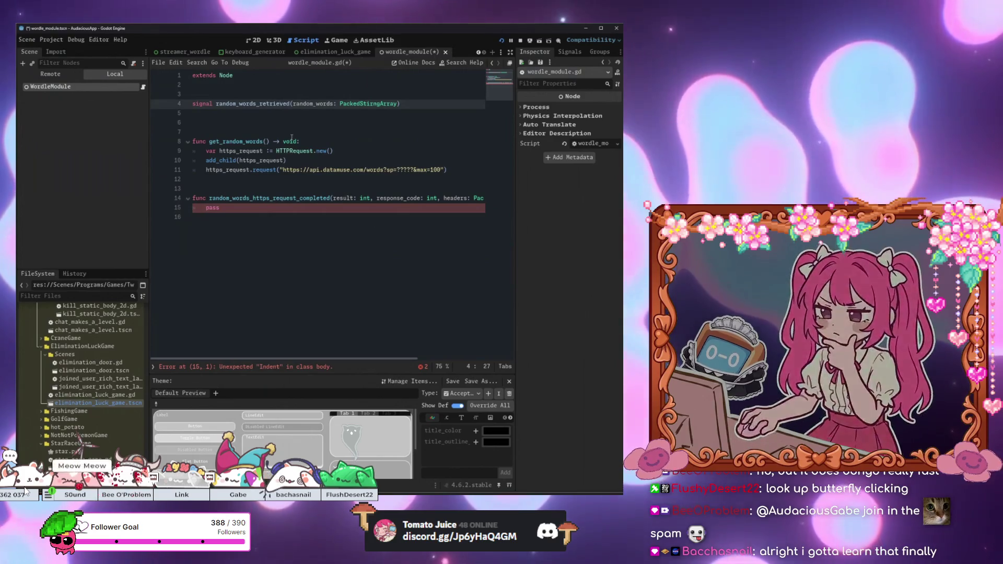
pyautogui.click(315, 216)
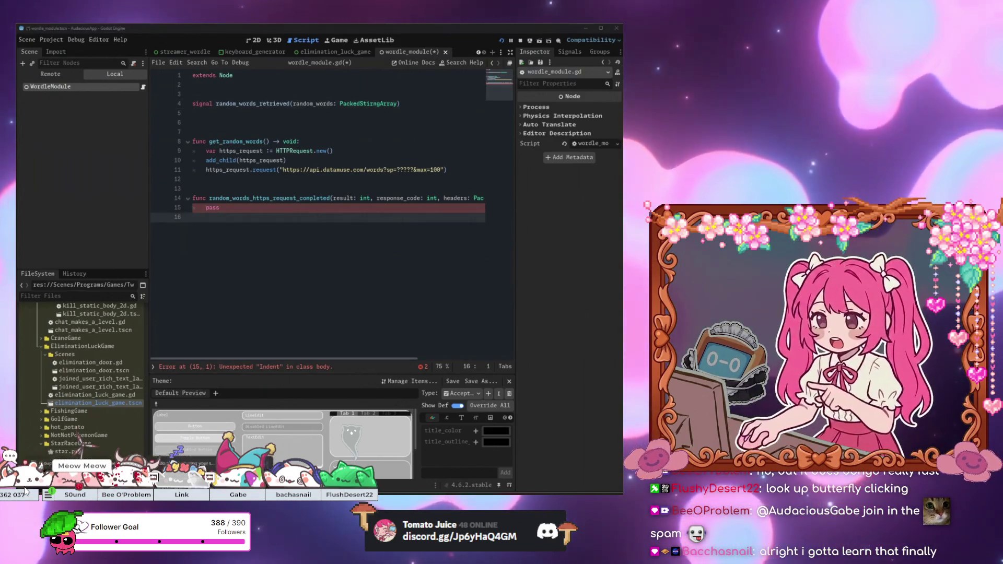
pyautogui.hotkey('alt', 'Tab')
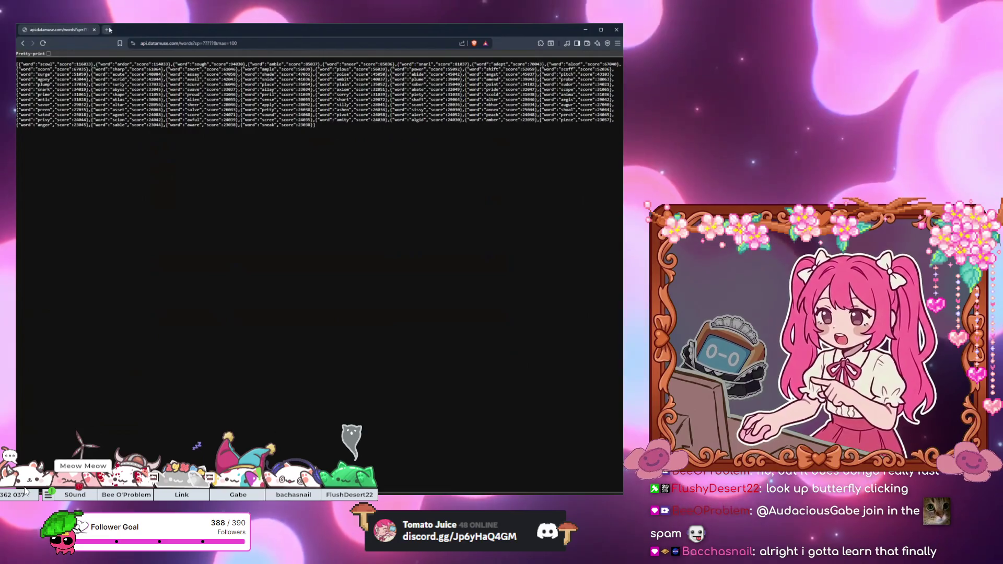
# Step: Look up 'retrieved' in a new Brave tab, then close it and return to Godot
pyautogui.click(108, 29)
pyautogui.write('retrieved')
pyautogui.press('Return')
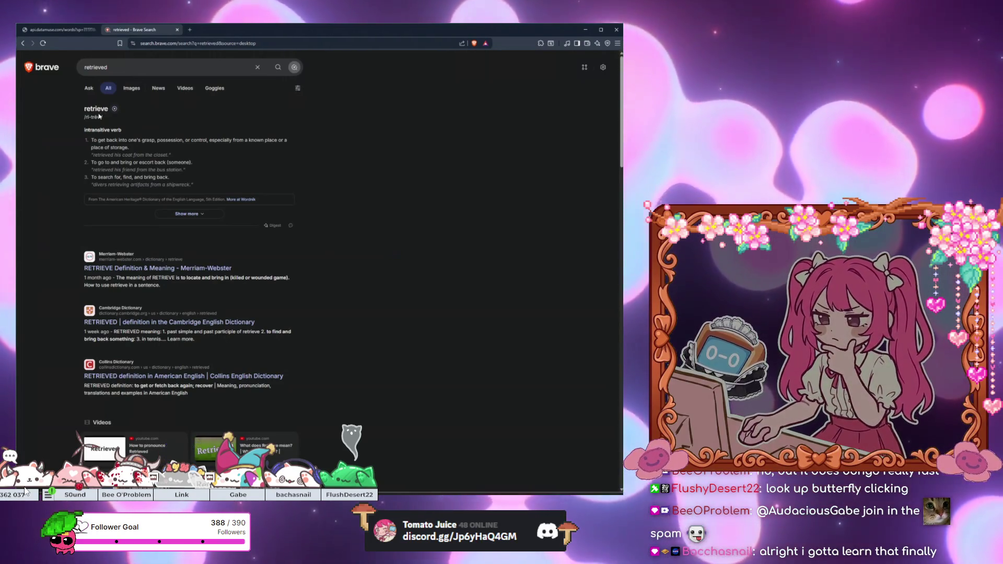
pyautogui.hotkey('ctrl', 'w')
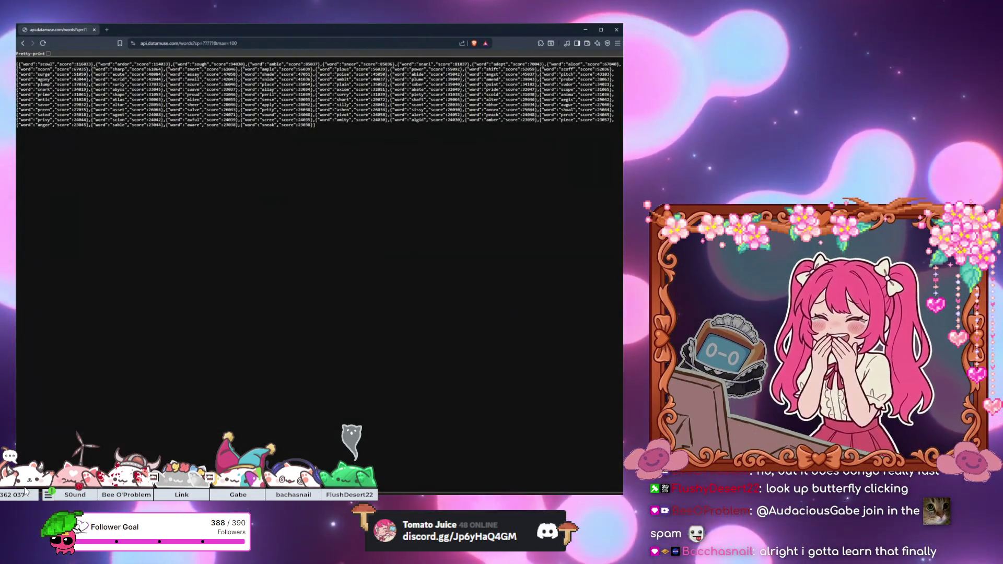
pyautogui.hotkey('alt', 'Tab')
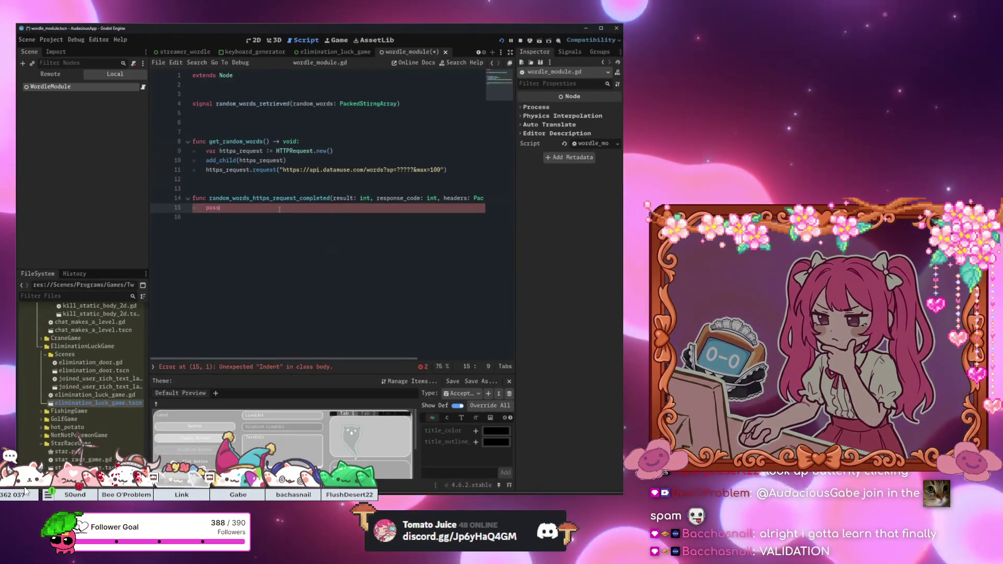
# Step: Replace pass on line 15 with var data: Dictionary = JSON.stringify()
pyautogui.moveTo(313, 201); pyautogui.dragTo(391, 198)
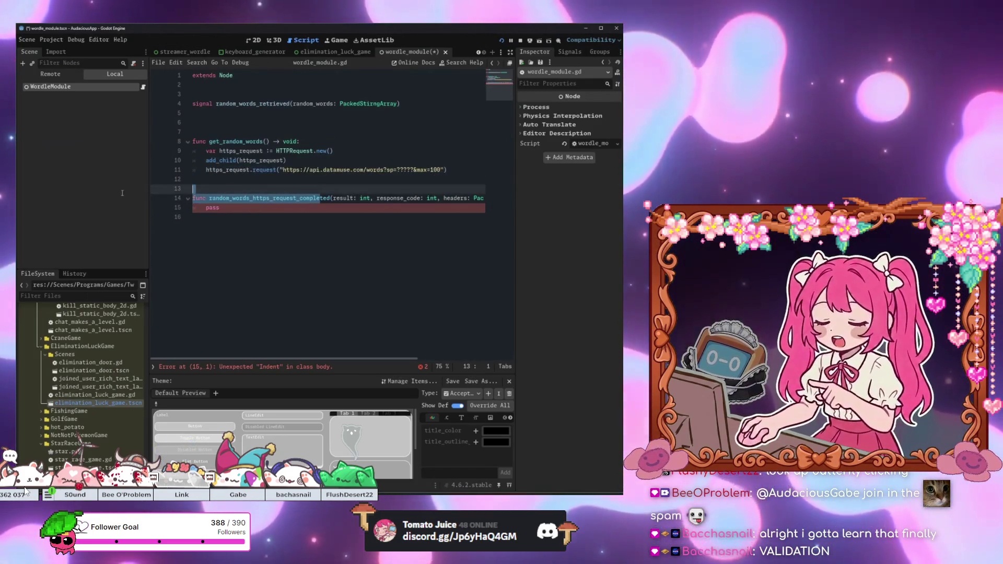
pyautogui.click(233, 209)
pyautogui.press('BackSpace')
pyautogui.press('BackSpace')
pyautogui.press('BackSpace')
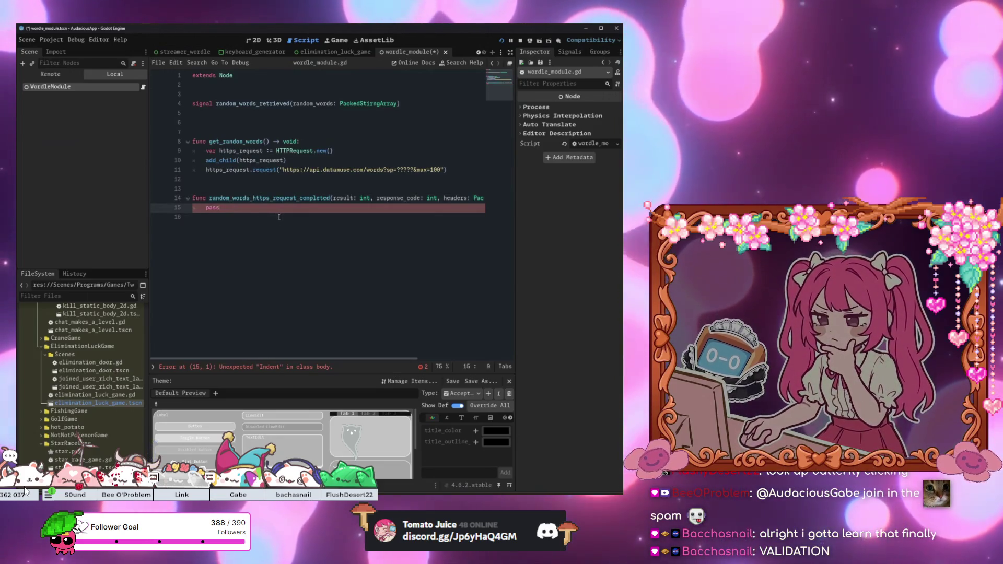
pyautogui.write('var json')
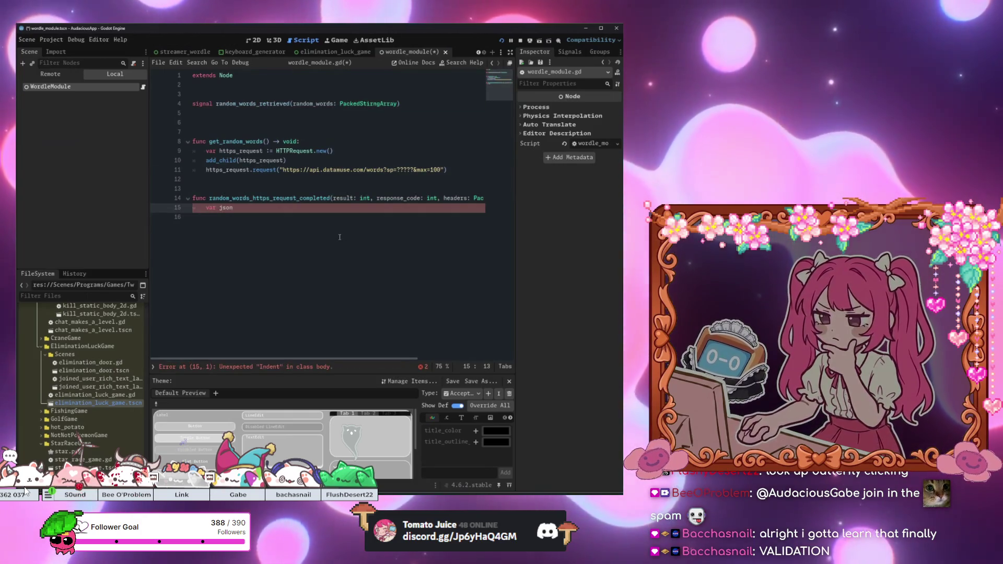
pyautogui.write(' :')
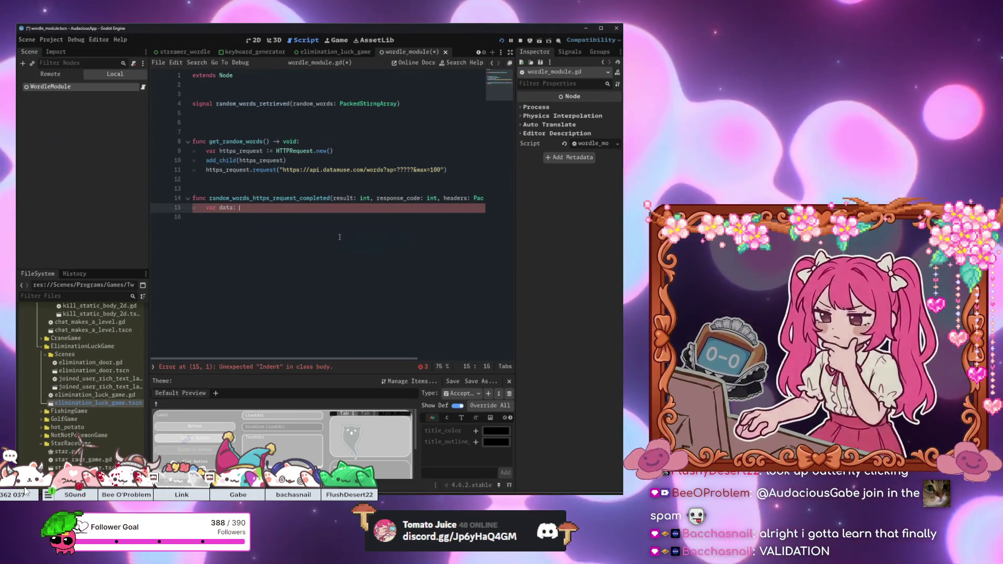
pyautogui.write('Dictionary = ')
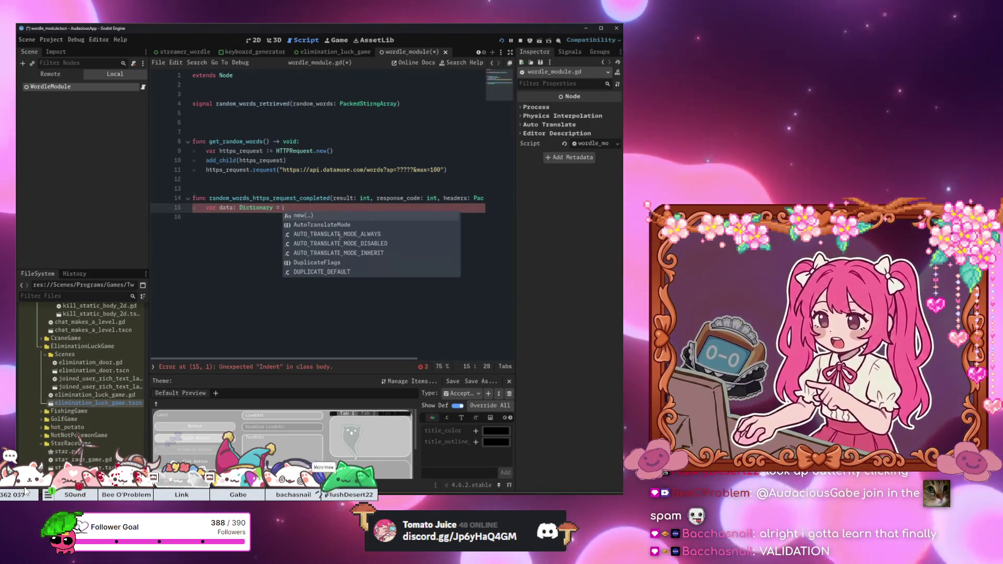
pyautogui.write('JSON.')
pyautogui.press('Down')
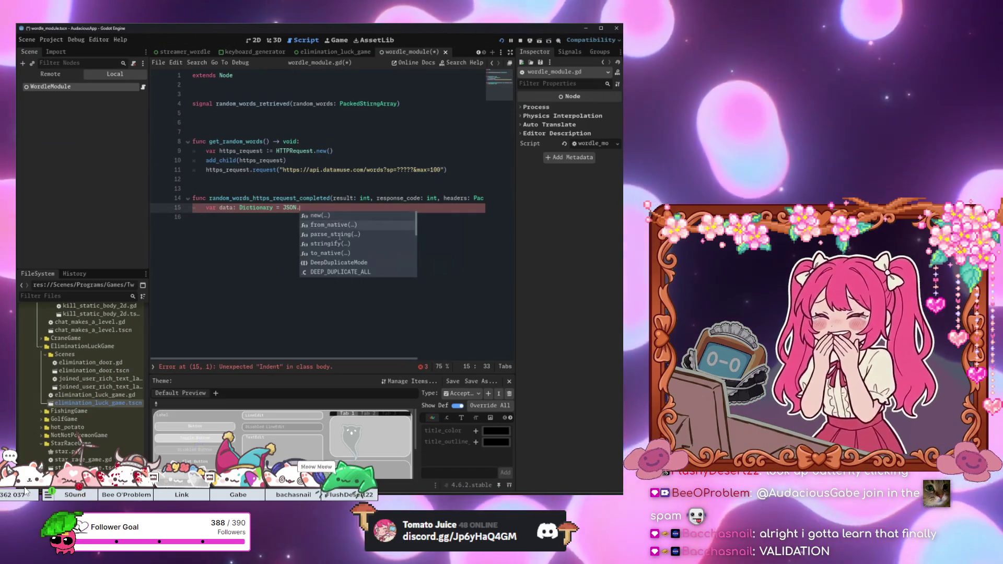
pyautogui.press('Down')
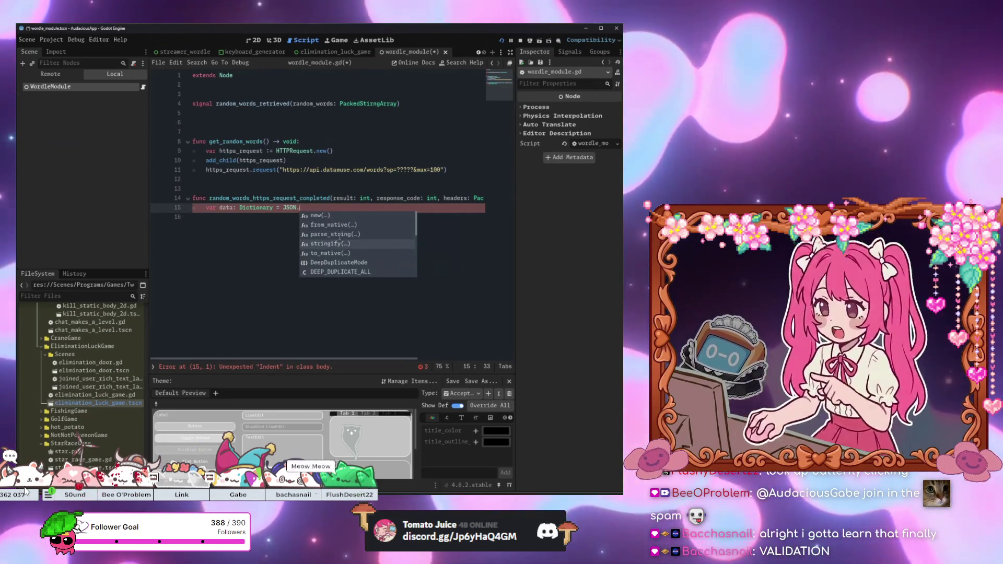
pyautogui.press('Return')
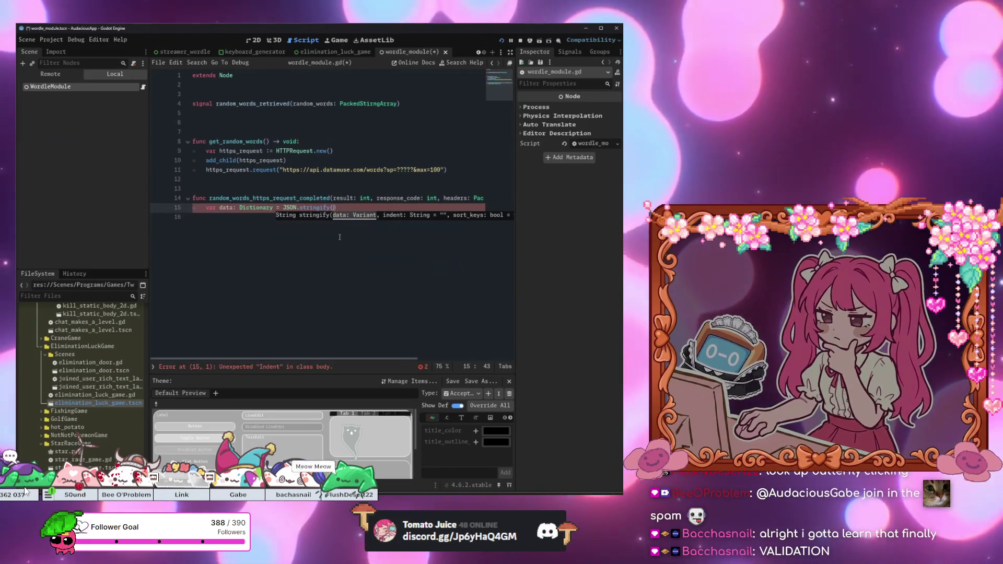
# Step: Pass body into stringify(), save the script, and open the PackedByteArray reference
pyautogui.write('body')
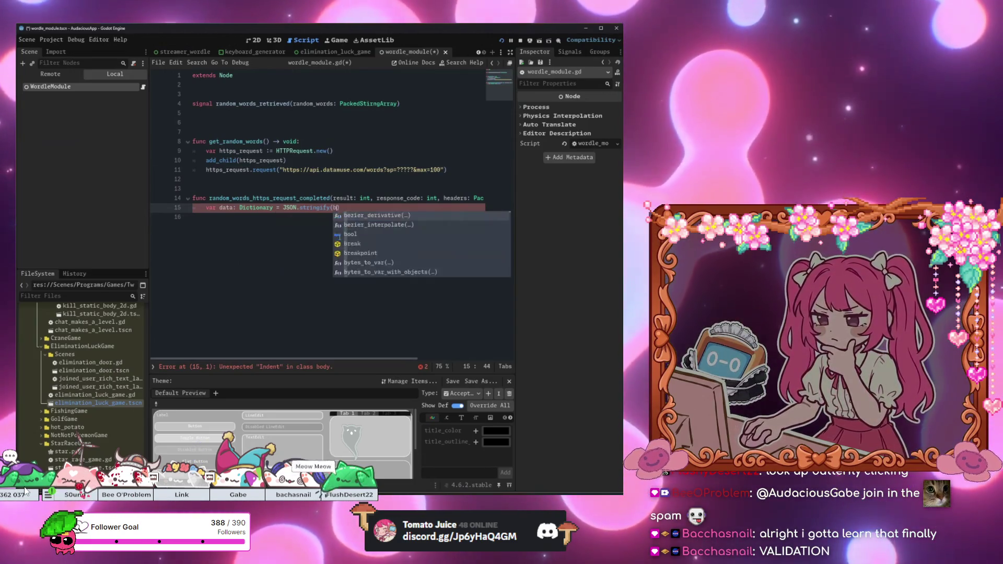
pyautogui.write('.')
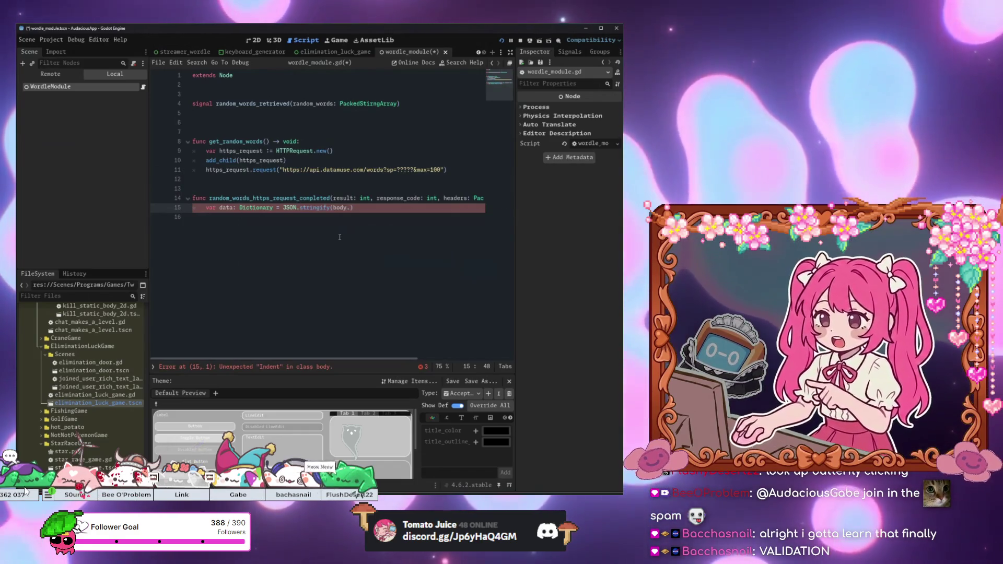
pyautogui.moveTo(433, 198); pyautogui.dragTo(502, 200)
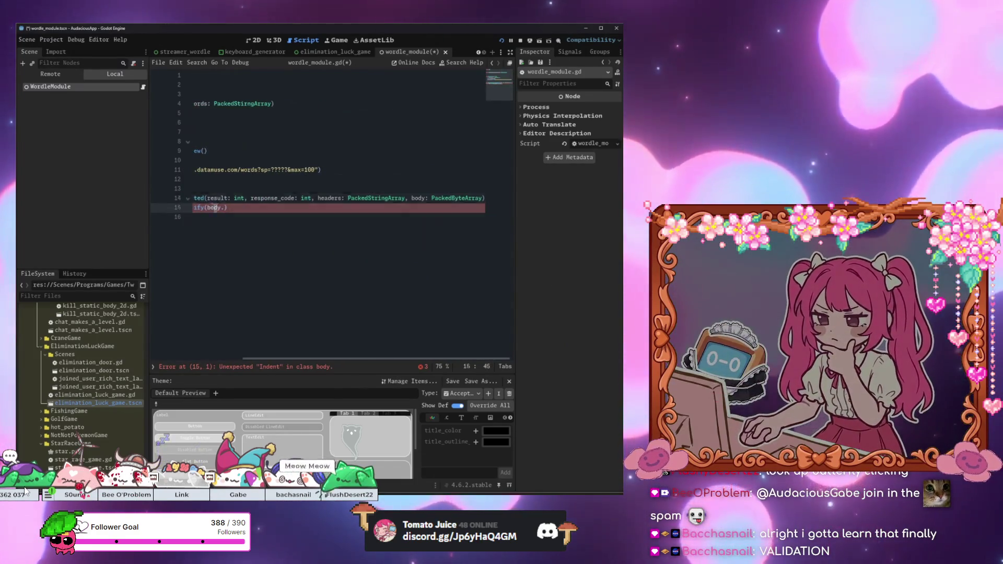
pyautogui.click(351, 209)
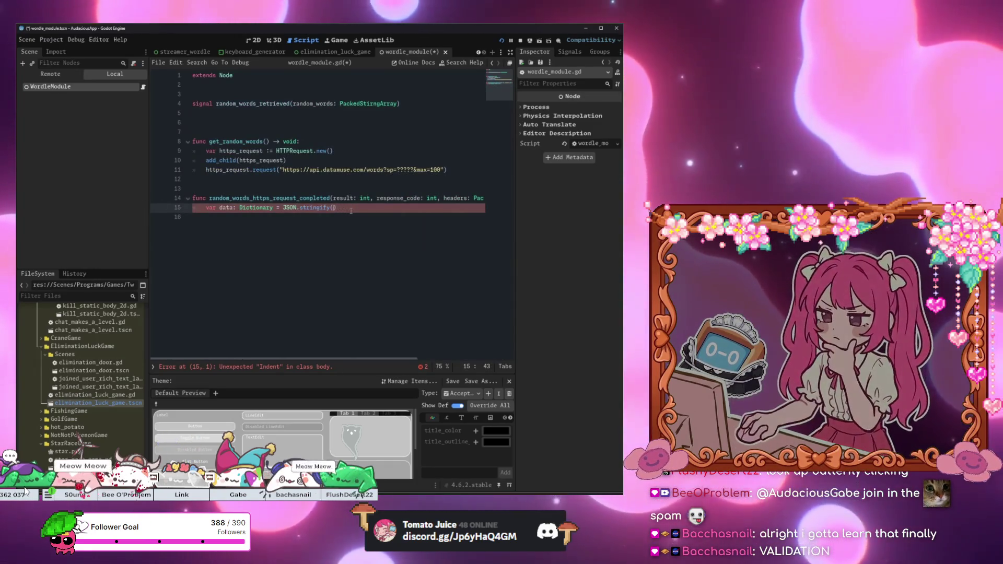
pyautogui.write('t')
pyautogui.press('BackSpace')
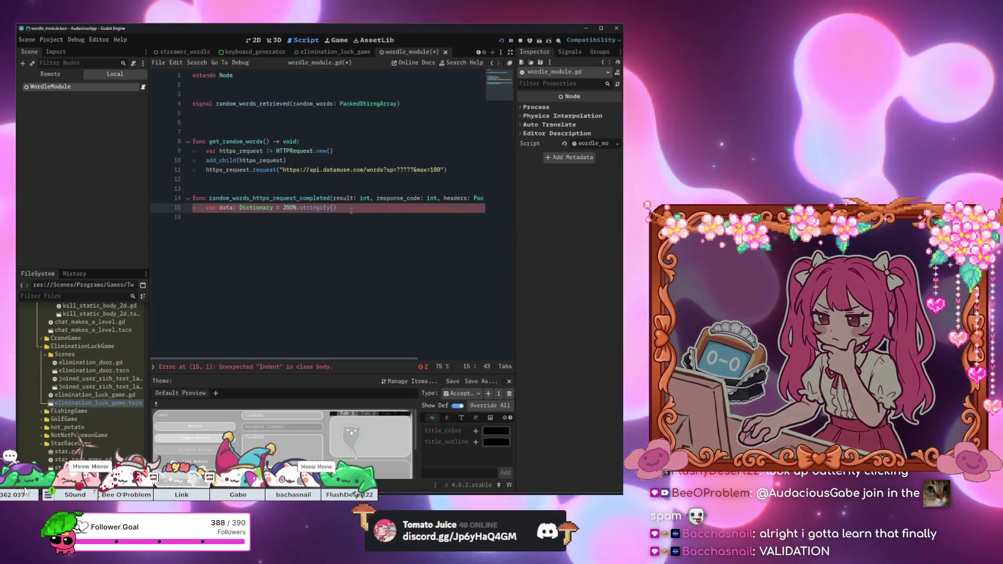
pyautogui.hotkey('ctrl', 's')
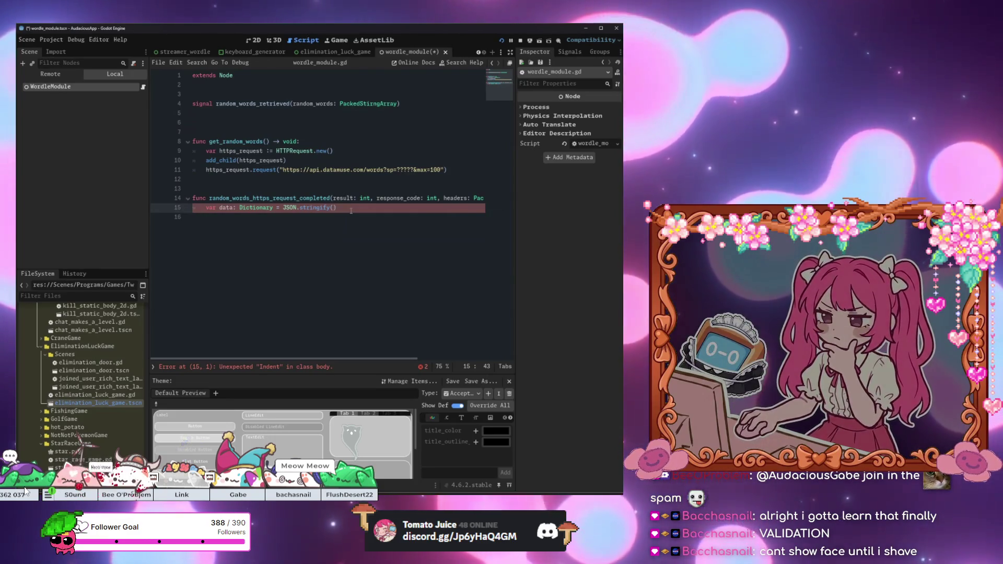
pyautogui.moveTo(390, 198); pyautogui.dragTo(513, 195)
pyautogui.keyDown('ctrl'); pyautogui.click(458, 199); pyautogui.keyUp('ctrl')
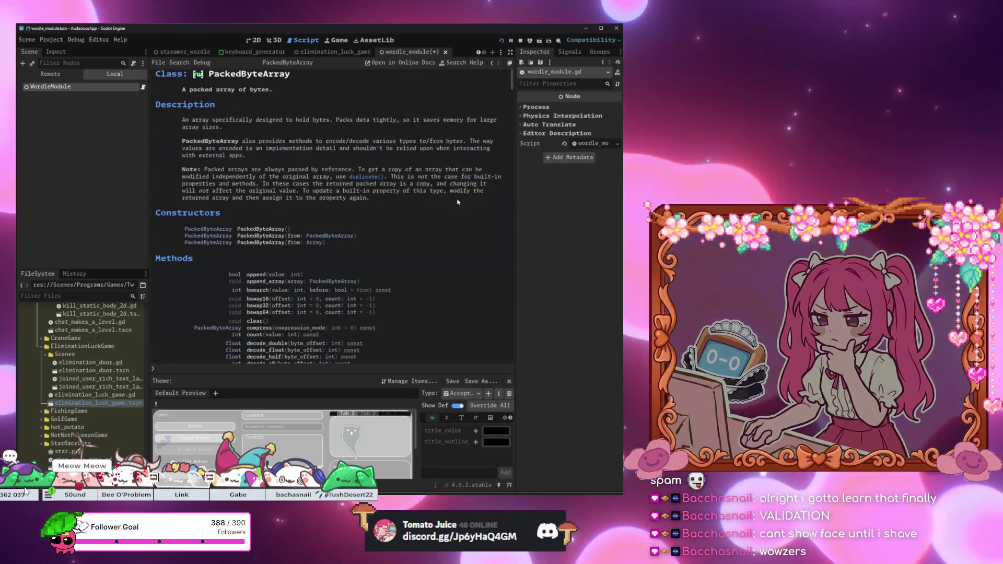
# Step: Browse the PackedByteArray methods, then go back to wordle_module.gd and type get_strbody
pyautogui.scroll(-5, 374, 170)
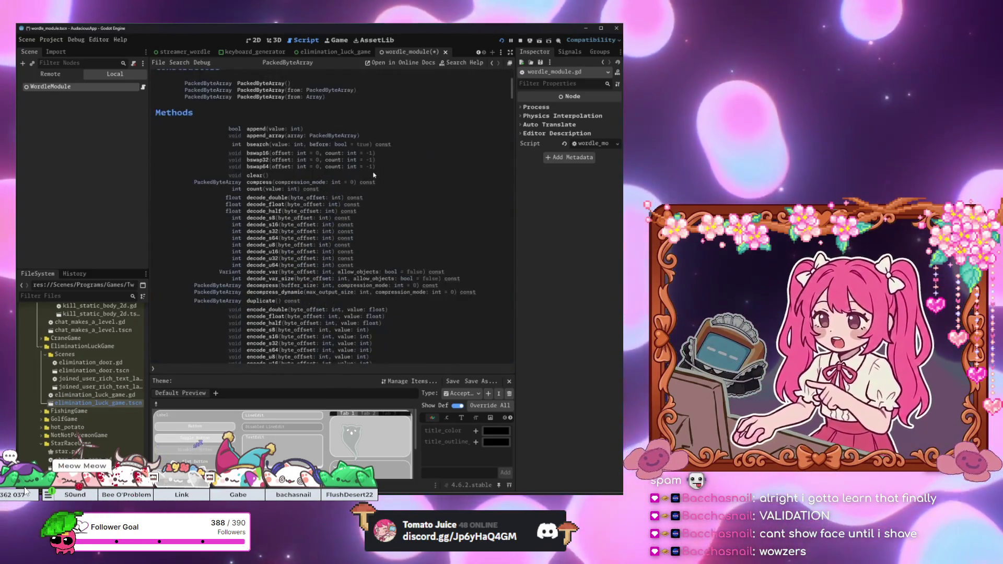
pyautogui.scroll(-3, 374, 175)
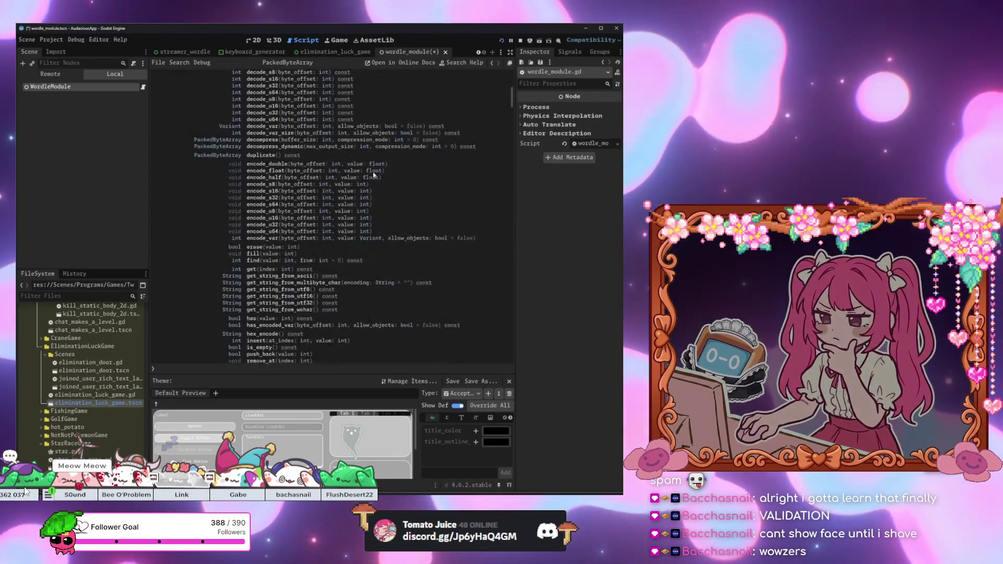
pyautogui.click(144, 88)
pyautogui.write('get_random_words() -> void:')
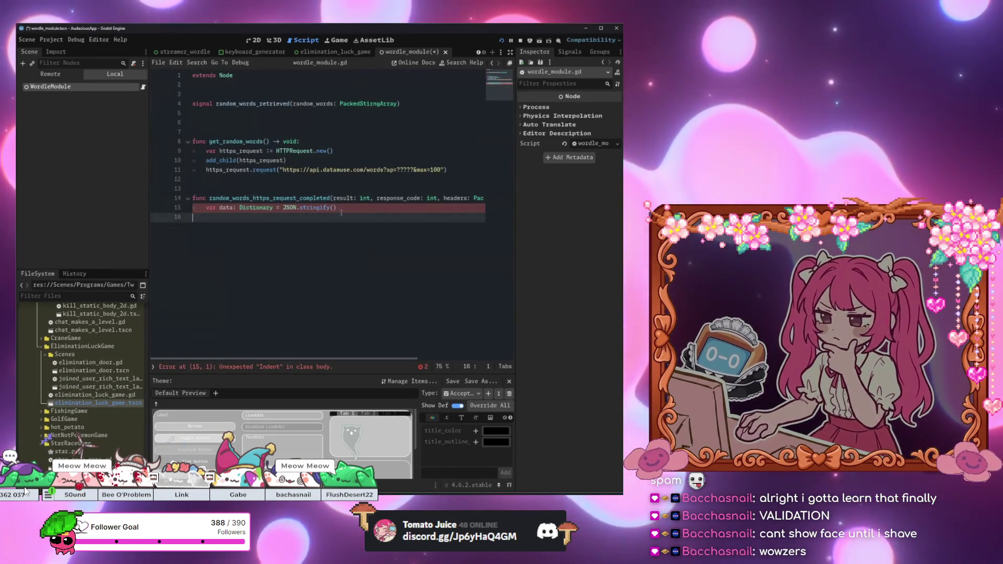
pyautogui.write('_str')
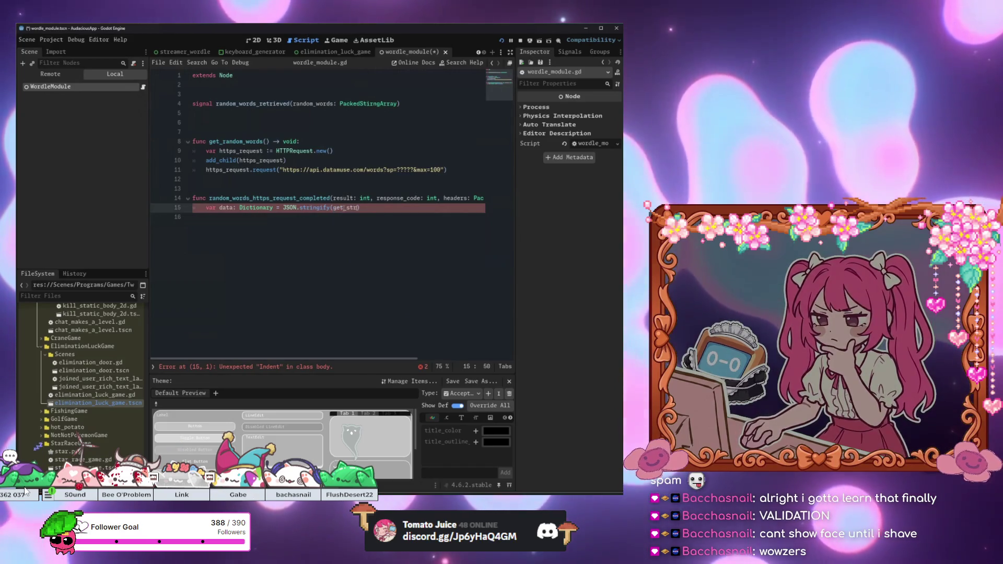
pyautogui.write('body.')
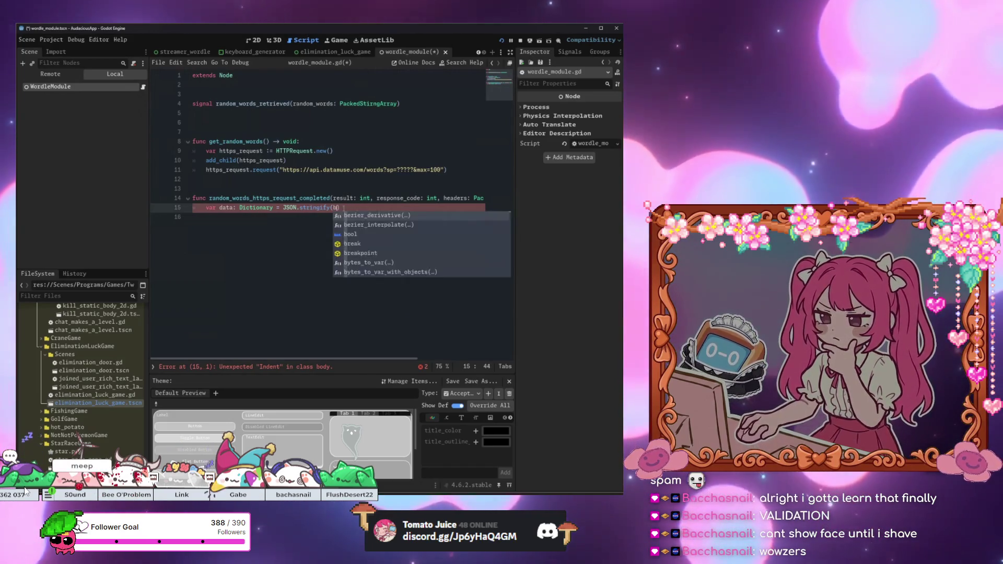
# Step: Remove a stray parenthesis and check the body parameter's type on line 14
pyautogui.press('BackSpace')
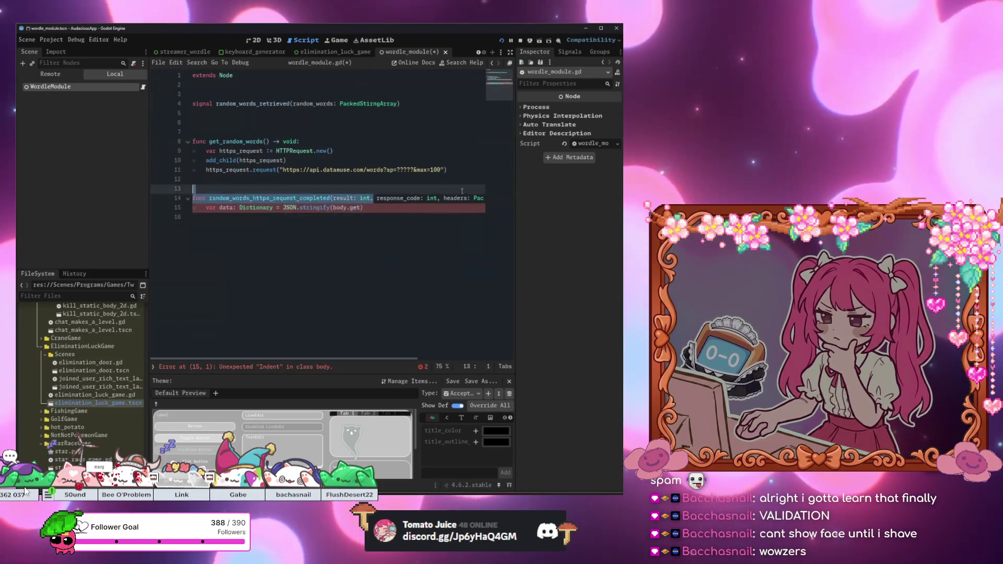
pyautogui.hscroll(5, 318, 199)
pyautogui.click(368, 198)
pyautogui.hscroll(-5, 350, 219)
pyautogui.click(364, 207)
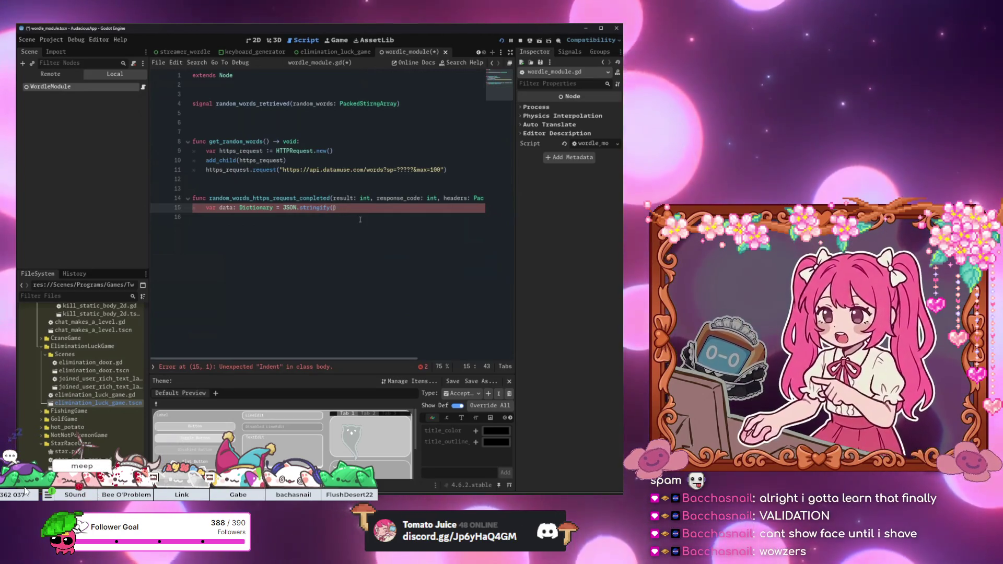
# Step: Delete the JSON.stringify() assignment and the empty line below it
pyautogui.click(302, 208)
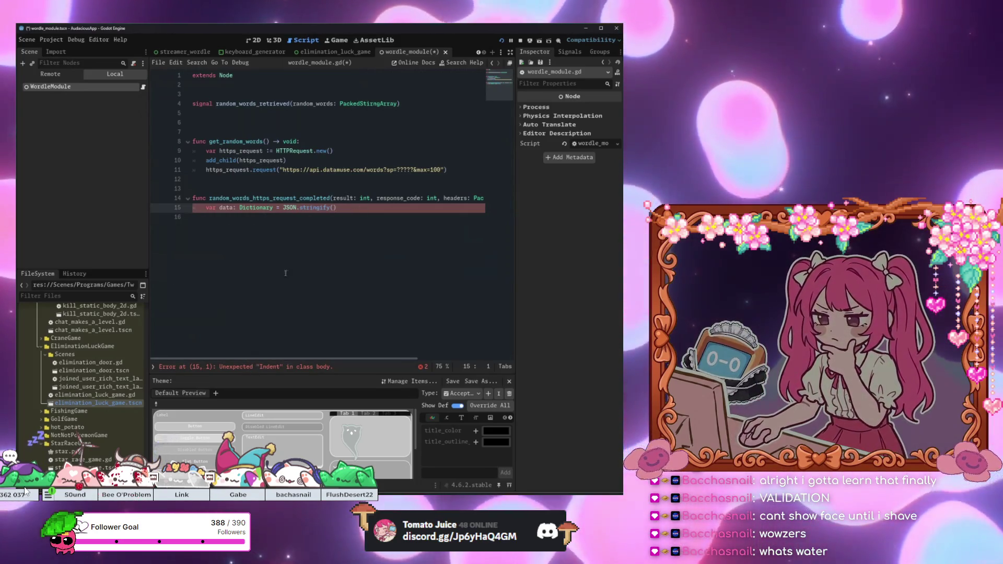
pyautogui.moveTo(344, 210); pyautogui.dragTo(281, 211)
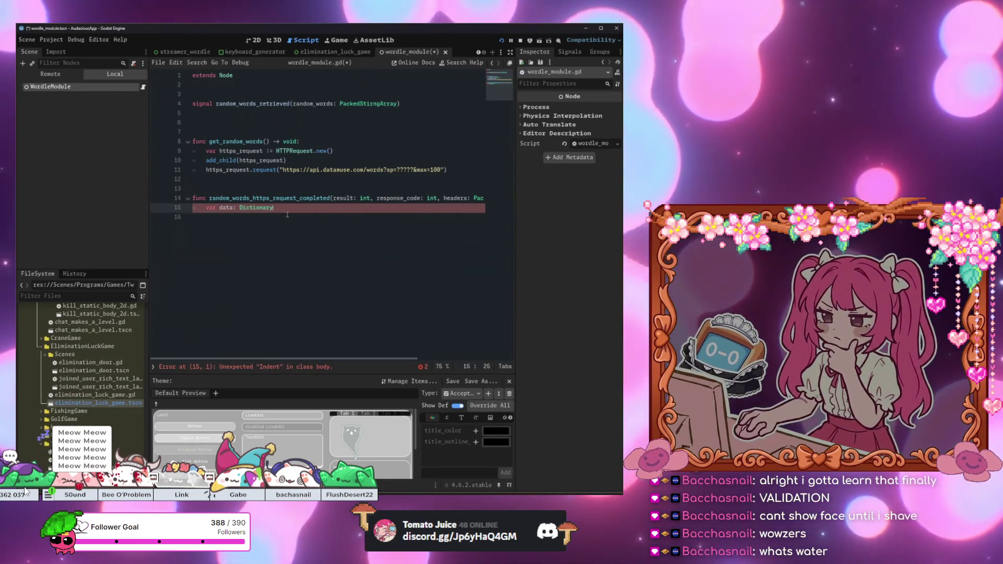
pyautogui.press('BackSpace')
pyautogui.press('BackSpace')
pyautogui.press('BackSpace')
pyautogui.click(210, 218)
pyautogui.press('BackSpace')
pyautogui.press('Home')
pyautogui.press('BackSpace')
pyautogui.press('BackSpace')
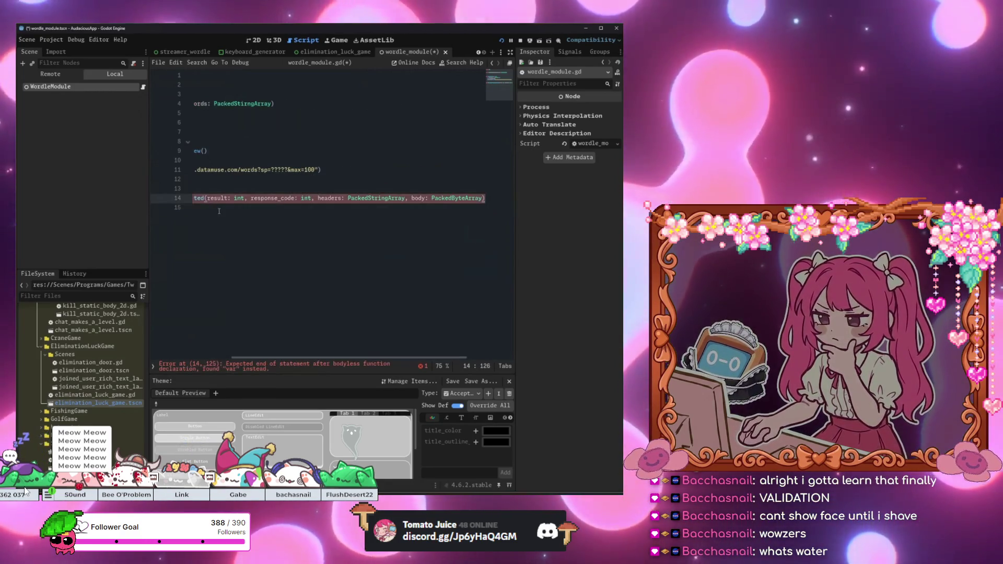
# Step: Restore the -> void signature, declare data via JSON.stringify(body.get_string_from_utf8()), and fix PackedStirngArray
pyautogui.write('-> vo')
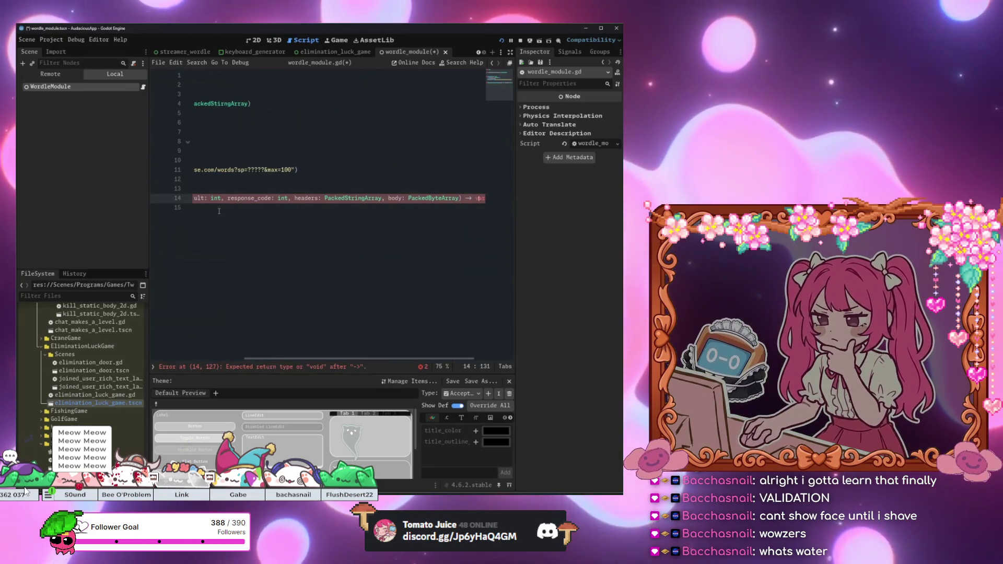
pyautogui.press('BackSpace')
pyautogui.write('ar data: Dictionary')
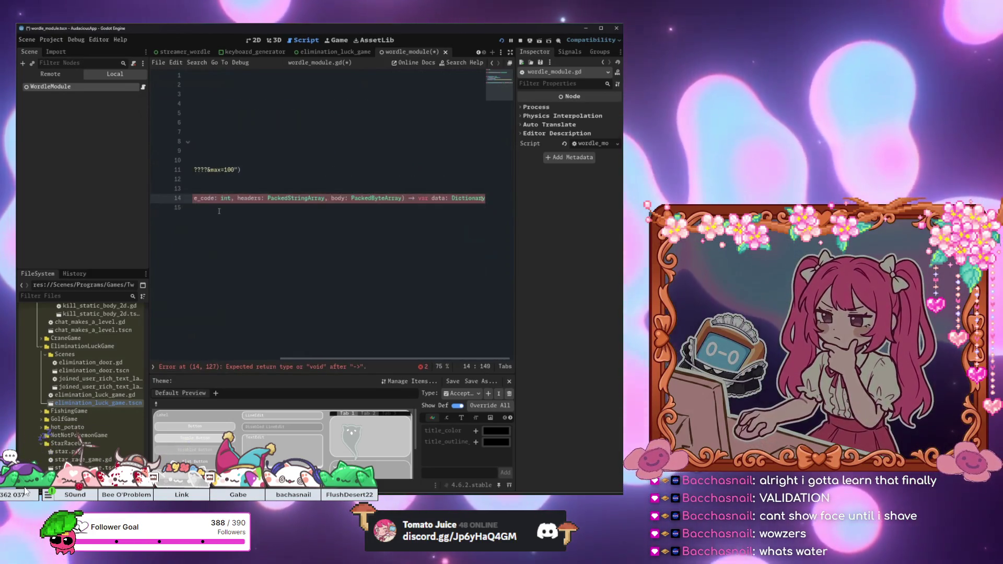
pyautogui.write('oid:')
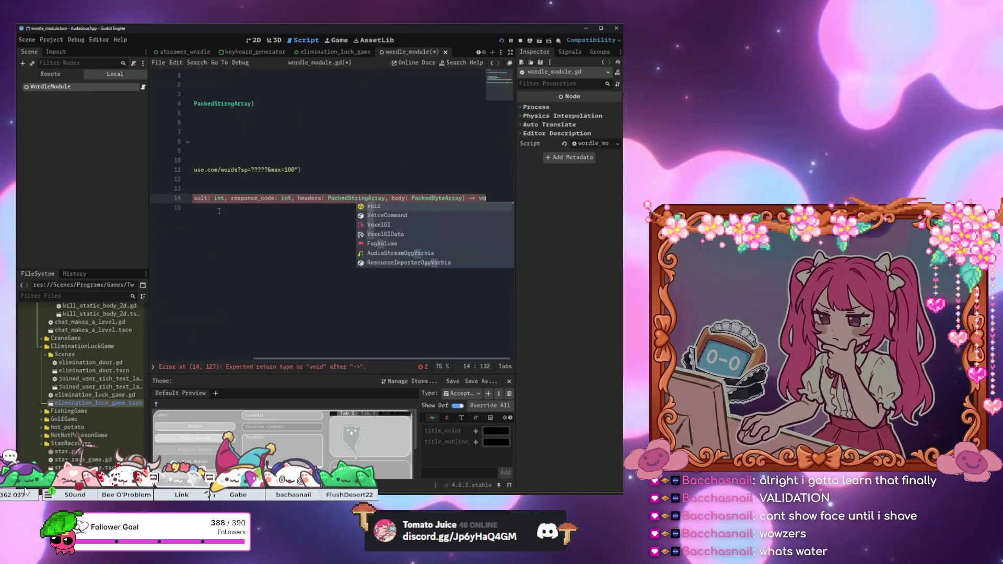
pyautogui.press('Return')
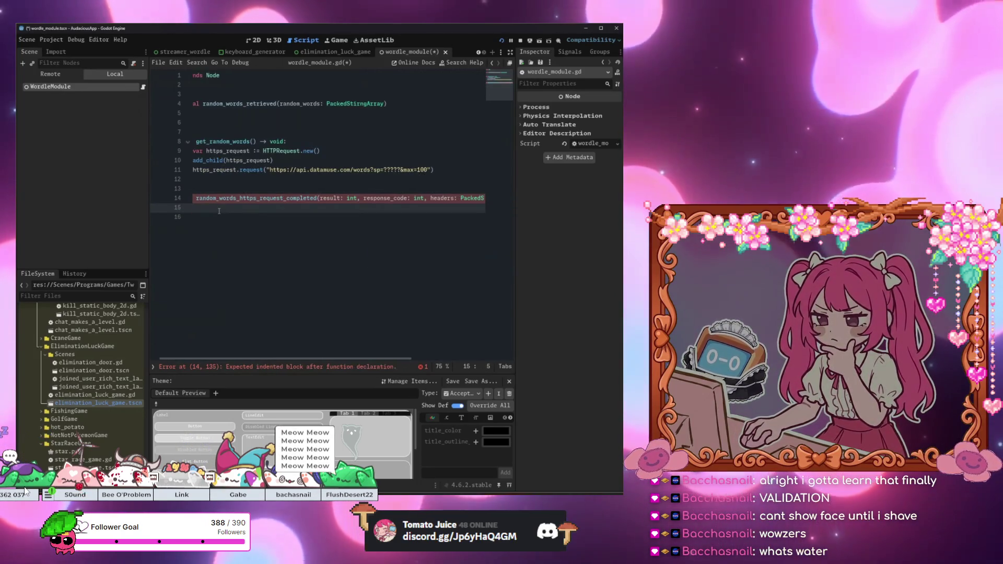
pyautogui.press('BackSpace')
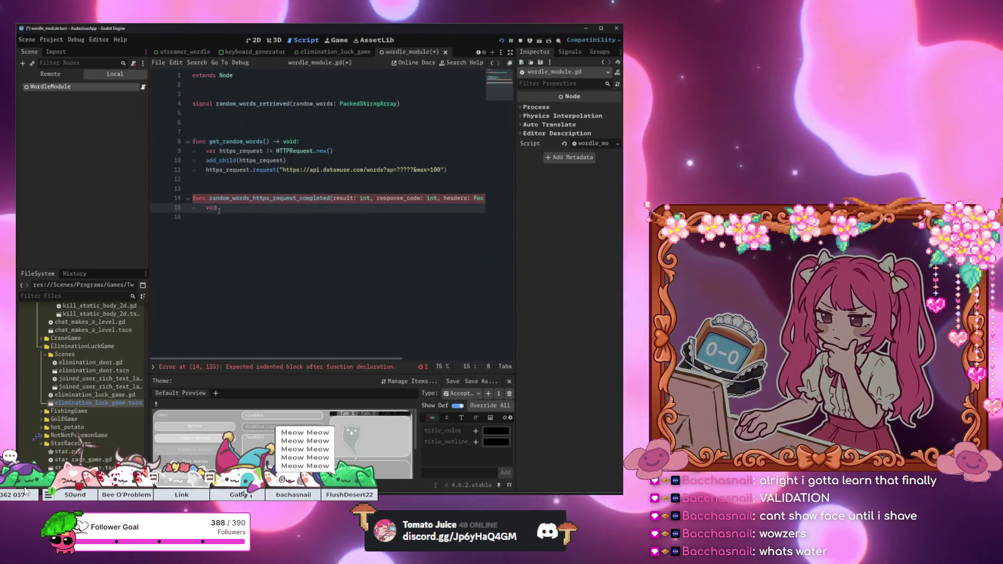
pyautogui.write(': Dictionary = ')
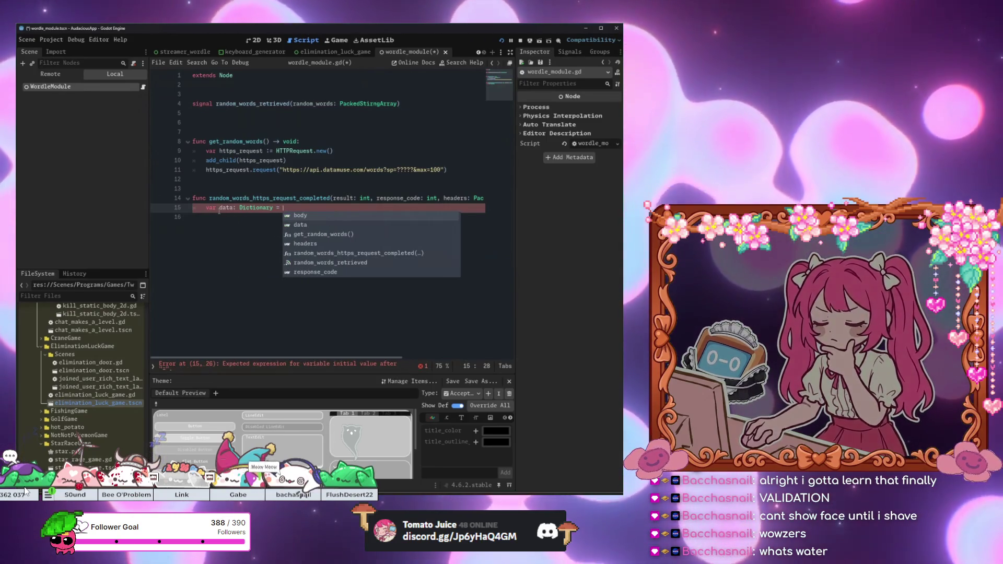
pyautogui.write('JSON')
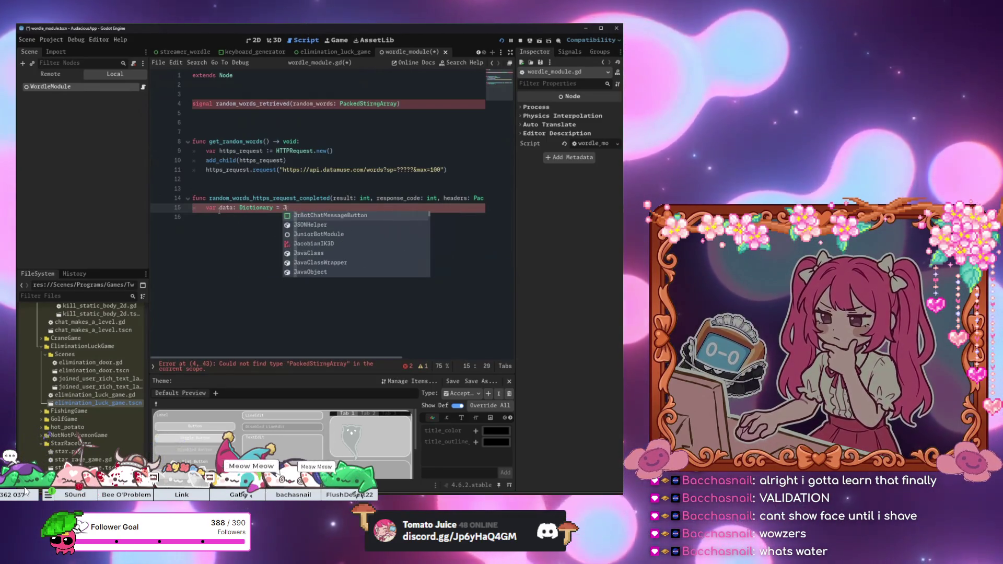
pyautogui.write('.stringify(b')
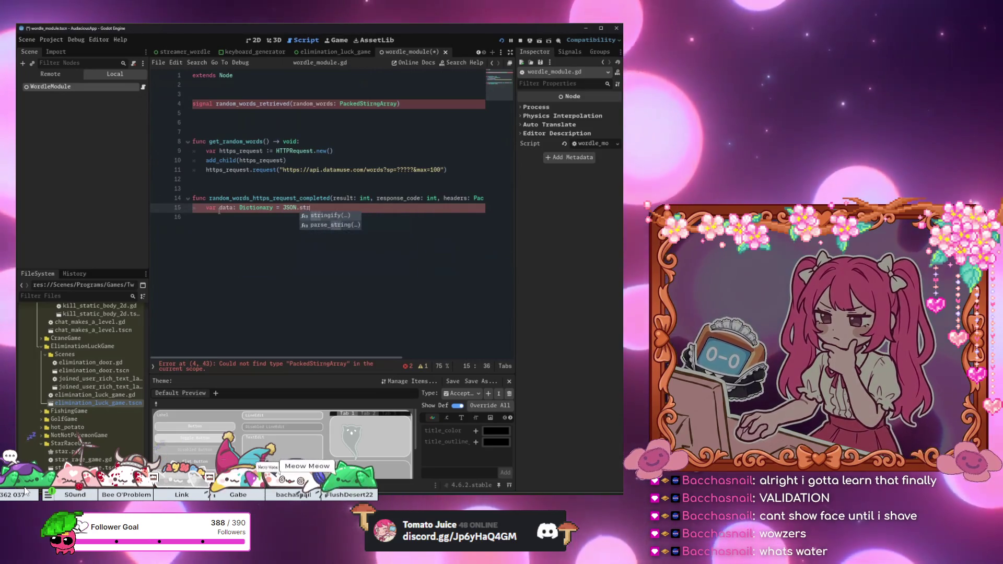
pyautogui.write('ody.')
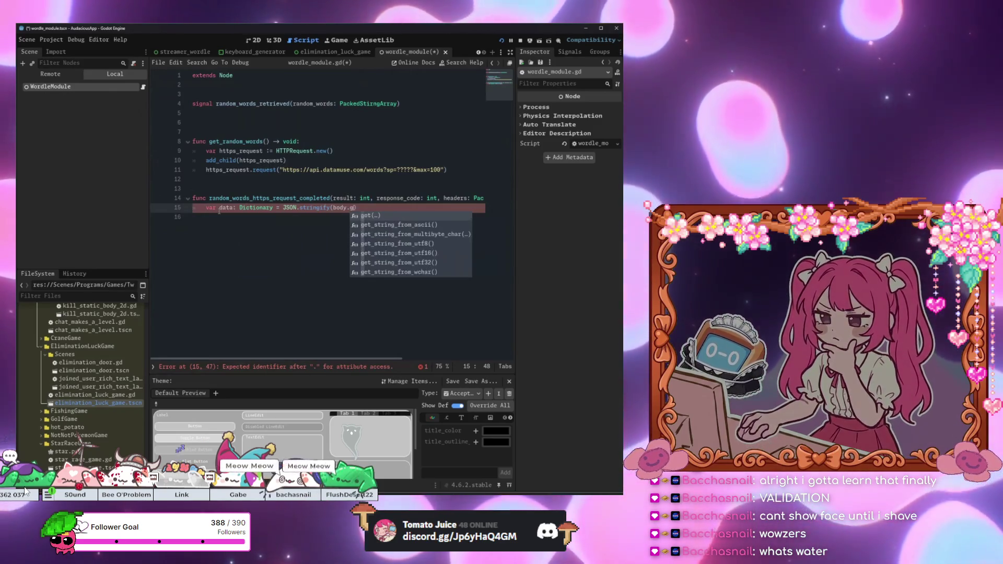
pyautogui.write('get')
pyautogui.press('Return')
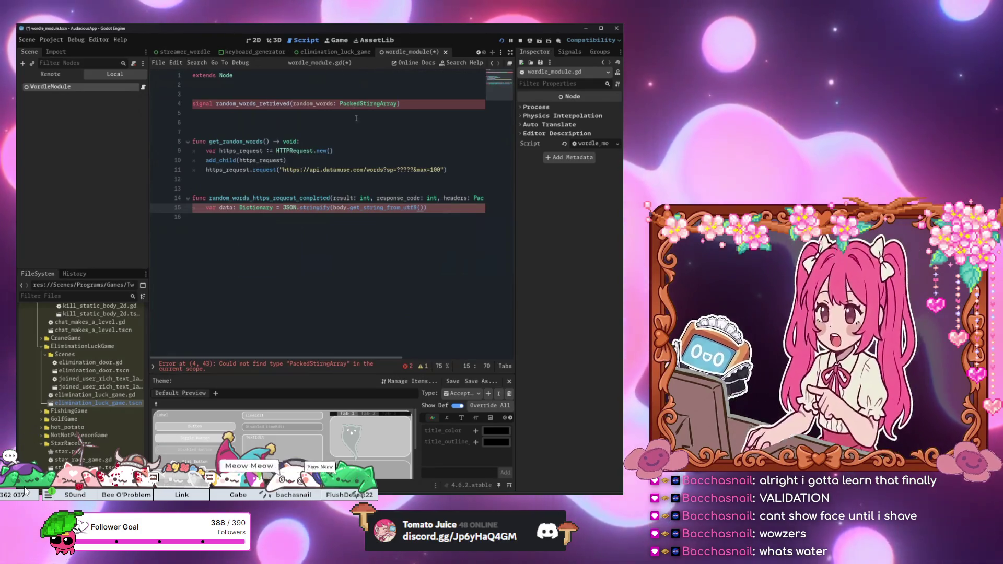
pyautogui.click(368, 103)
pyautogui.press('Delete')
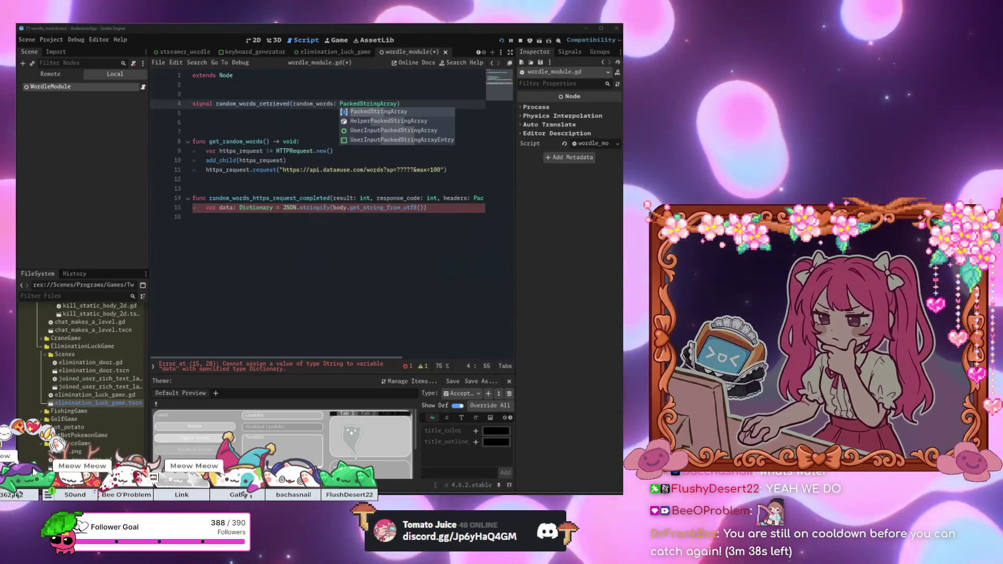
# Step: Save the script and append an 'as Dictionary' cast to line 15
pyautogui.hotkey('ctrl', 's')
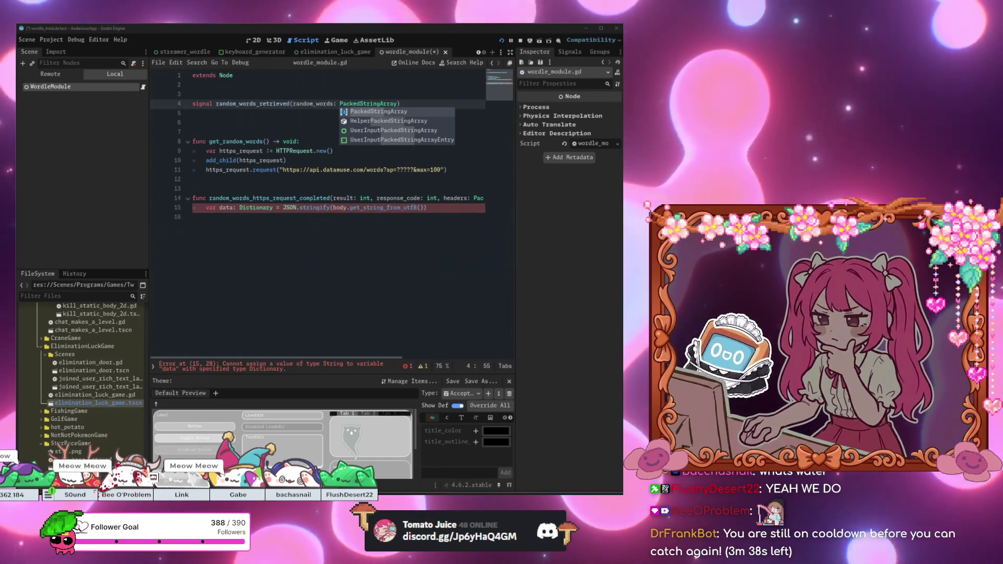
pyautogui.hotkey('alt', 'Tab')
pyautogui.moveTo(401, 137)
pyautogui.mouseDown()
pyautogui.moveTo(338, 118)
pyautogui.moveTo(336, 102)
pyautogui.mouseUp()
pyautogui.click(415, 71)
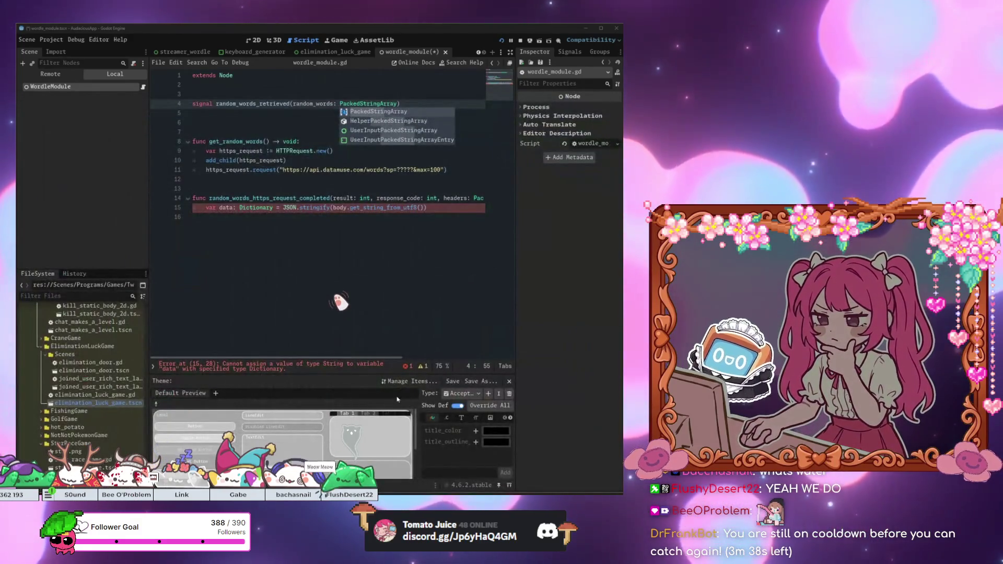
pyautogui.click(456, 212)
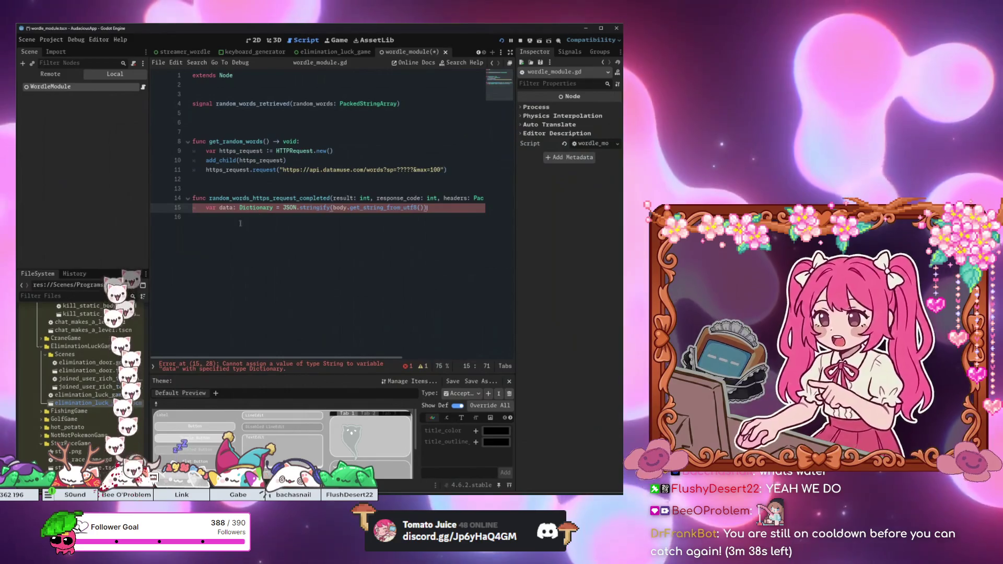
pyautogui.write('as Di')
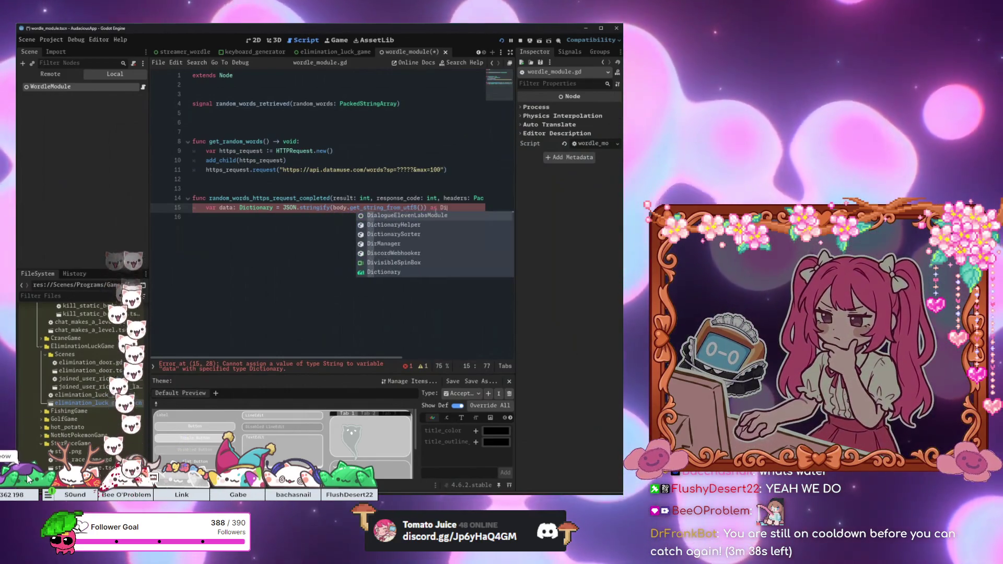
pyautogui.scroll(-6, 435, 215)
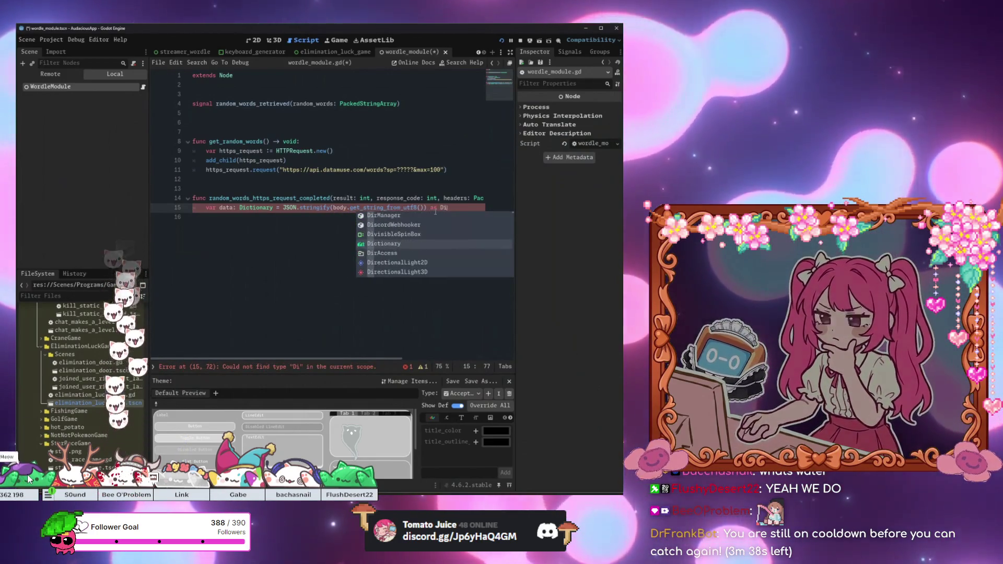
pyautogui.press('Return')
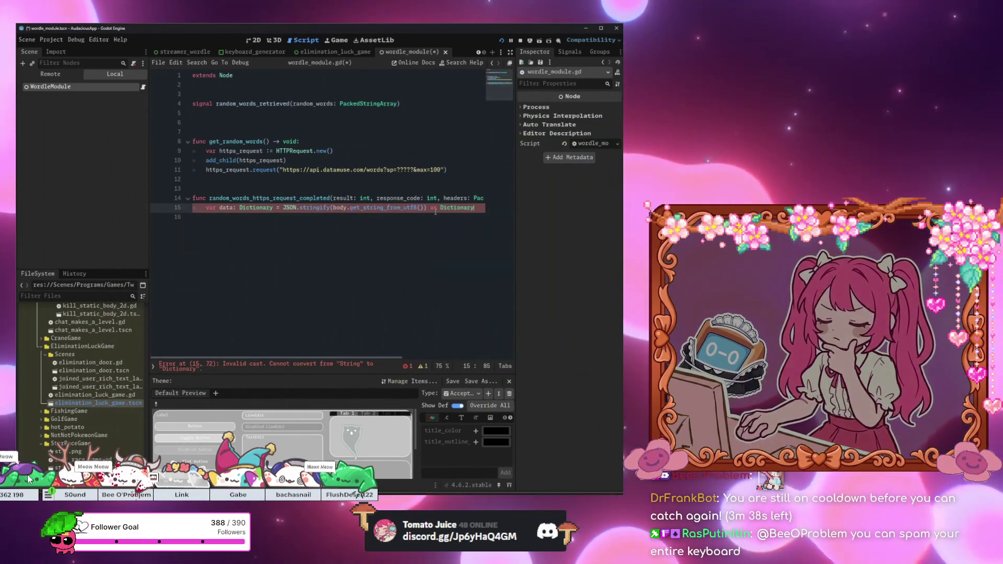
# Step: Switch stringify to parse_string, drop the cast, add print(data), then open streamer_wordle
pyautogui.moveTo(311, 209)
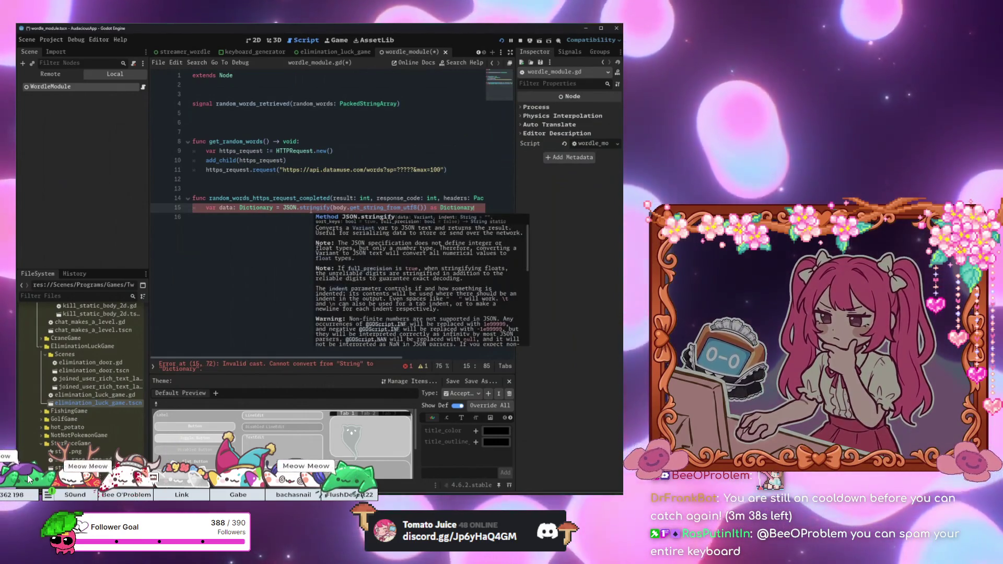
pyautogui.click(330, 209)
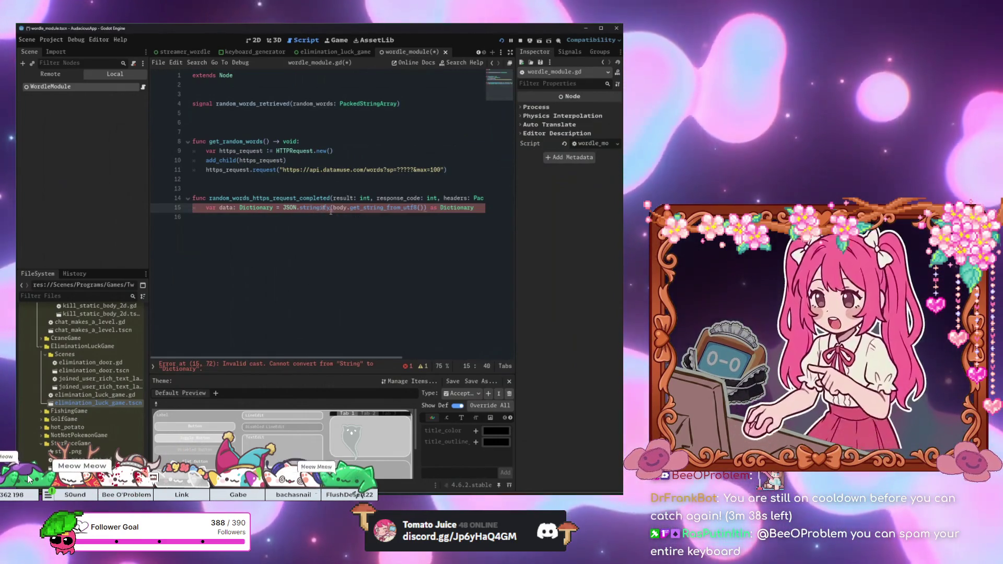
pyautogui.write('parse')
pyautogui.press('Return')
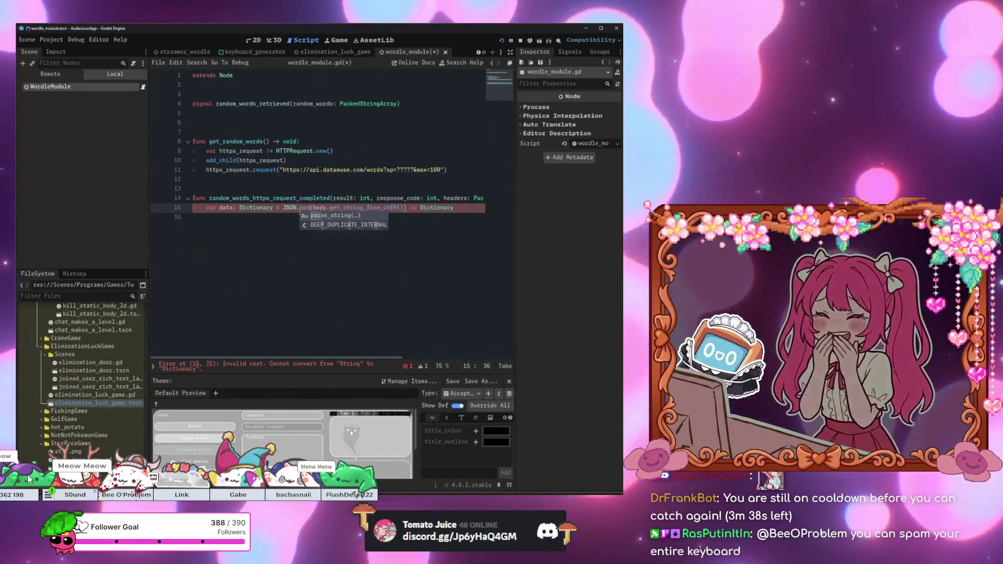
pyautogui.click(399, 208)
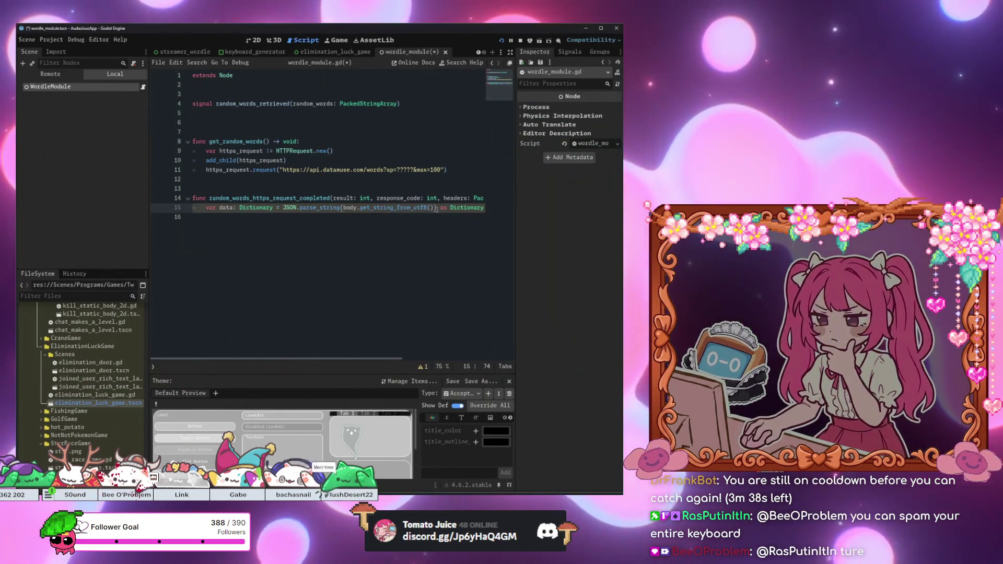
pyautogui.press('Delete')
pyautogui.press('Delete')
pyautogui.press('Delete')
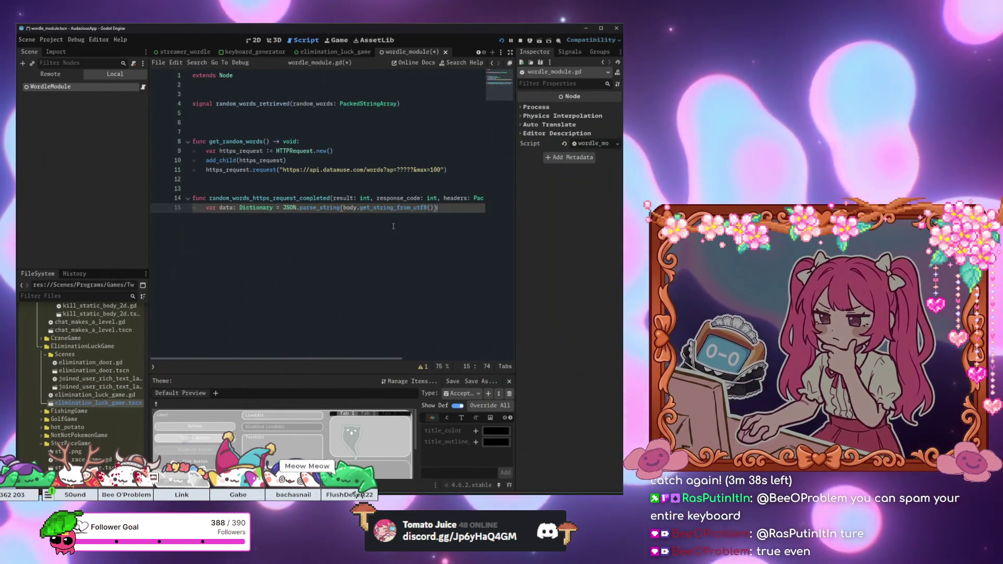
pyautogui.press('Return')
pyautogui.press('Return')
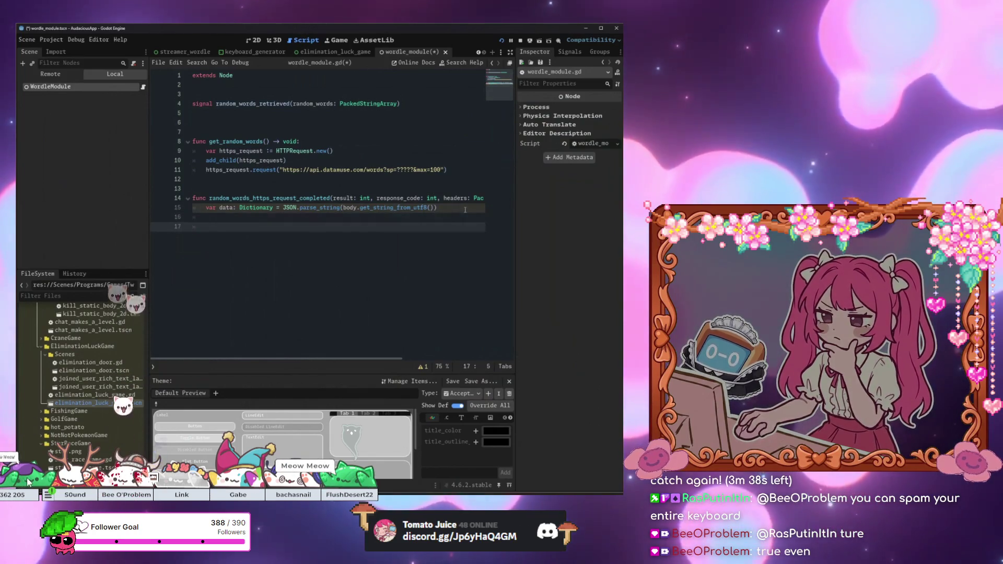
pyautogui.write('print(data)')
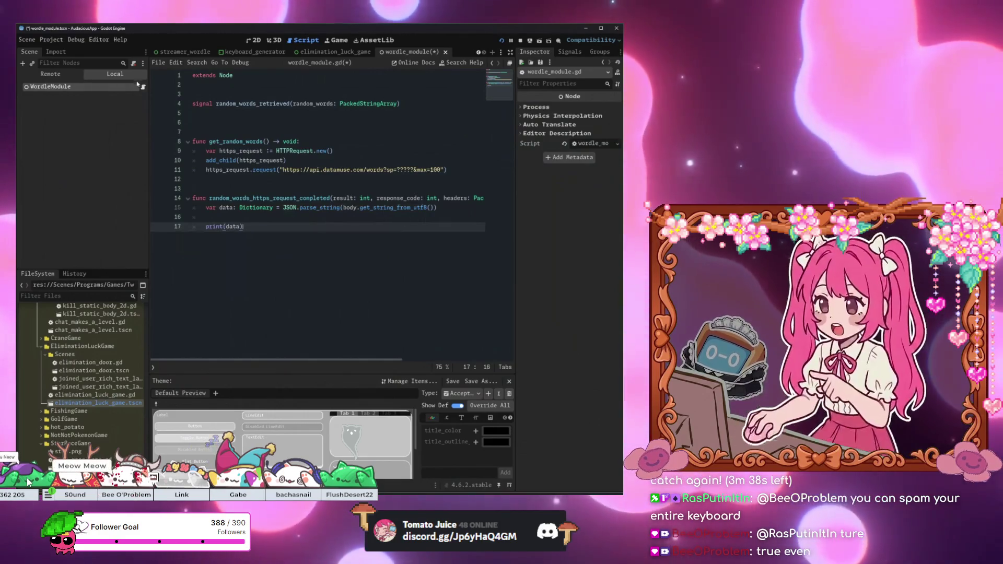
pyautogui.click(189, 52)
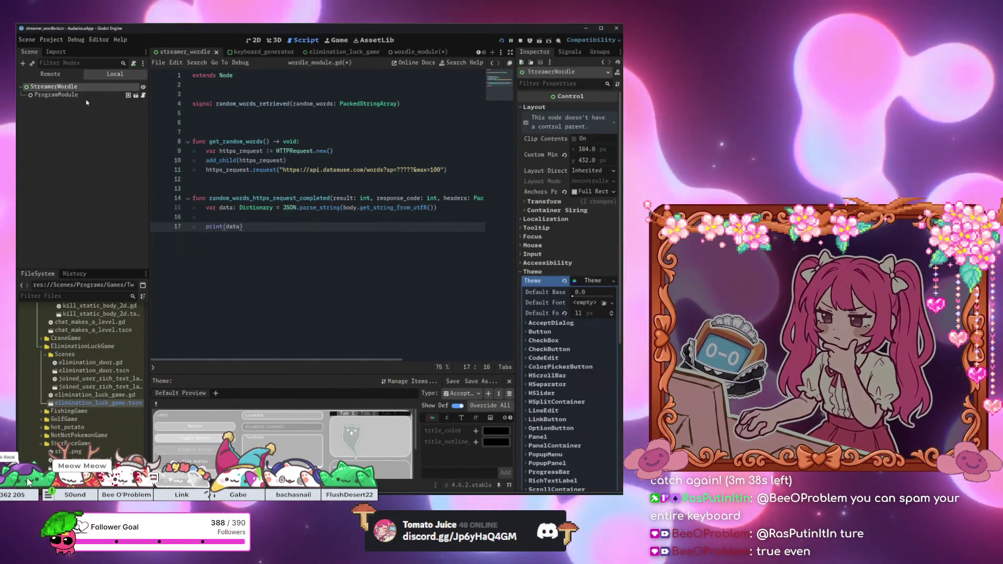
# Step: Save the streamer_wordle scene and instance wordle_module.tscn under StreamerWordle
pyautogui.click(87, 94)
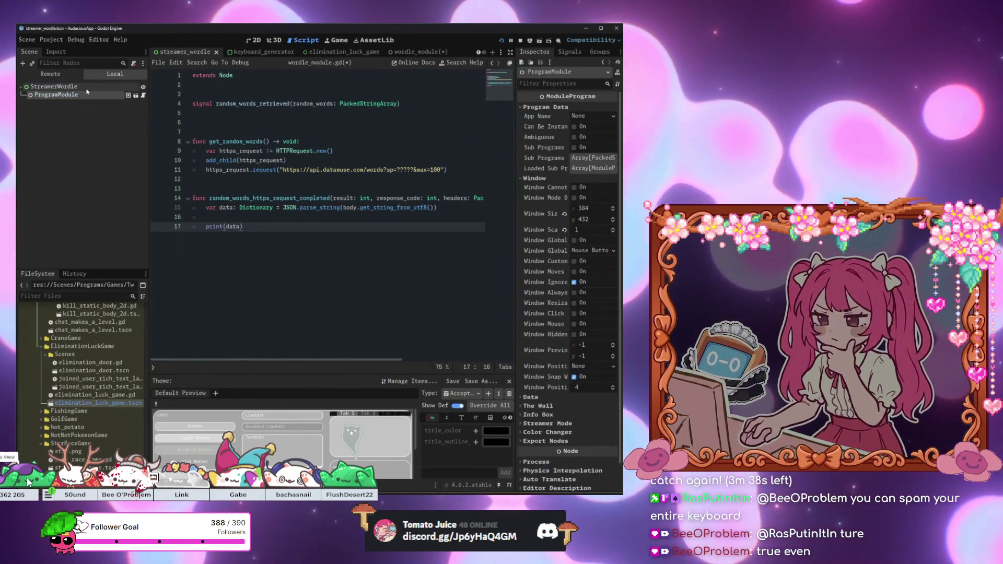
pyautogui.click(79, 86)
pyautogui.click(300, 161)
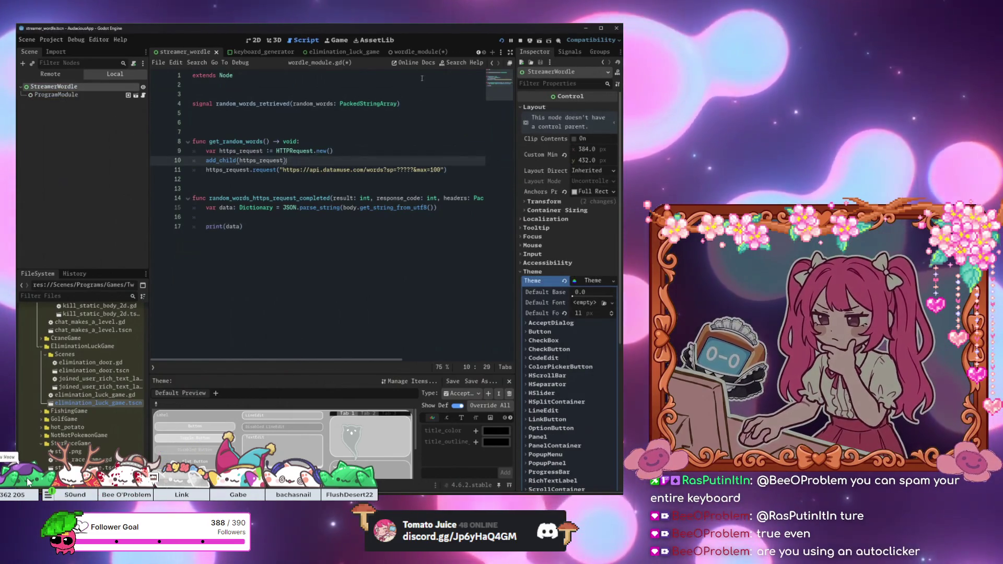
pyautogui.hotkey('ctrl', 's')
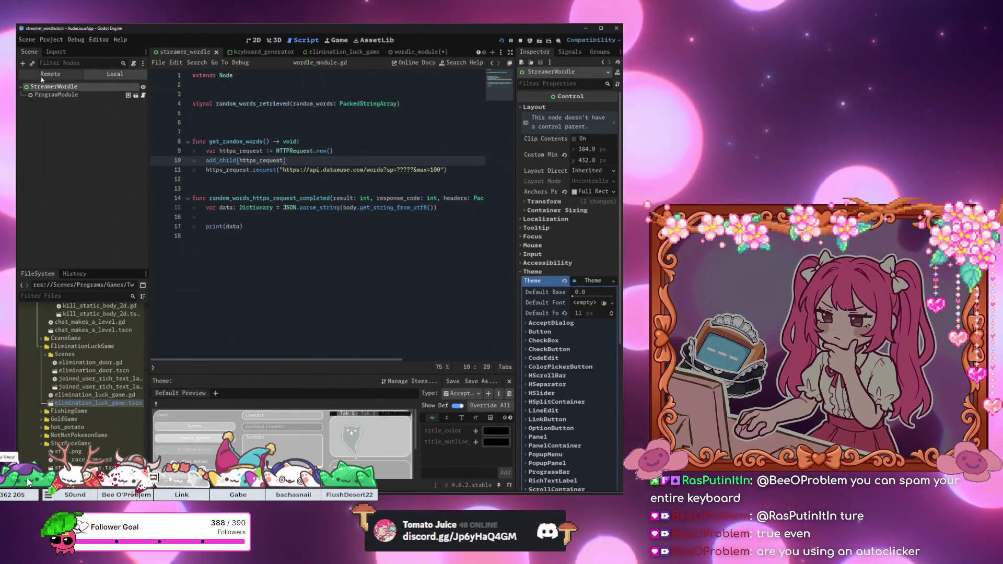
pyautogui.click(32, 65)
pyautogui.write('wor')
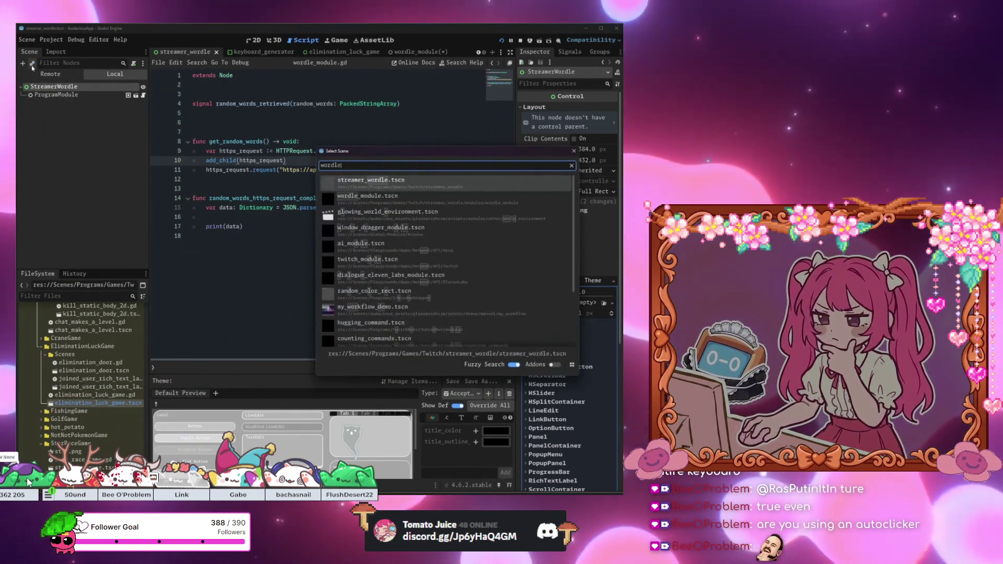
pyautogui.write('dle')
pyautogui.press('Return')
# Step: Add a Button child under StreamerWordle and begin connecting its pressed() signal
pyautogui.click(105, 88)
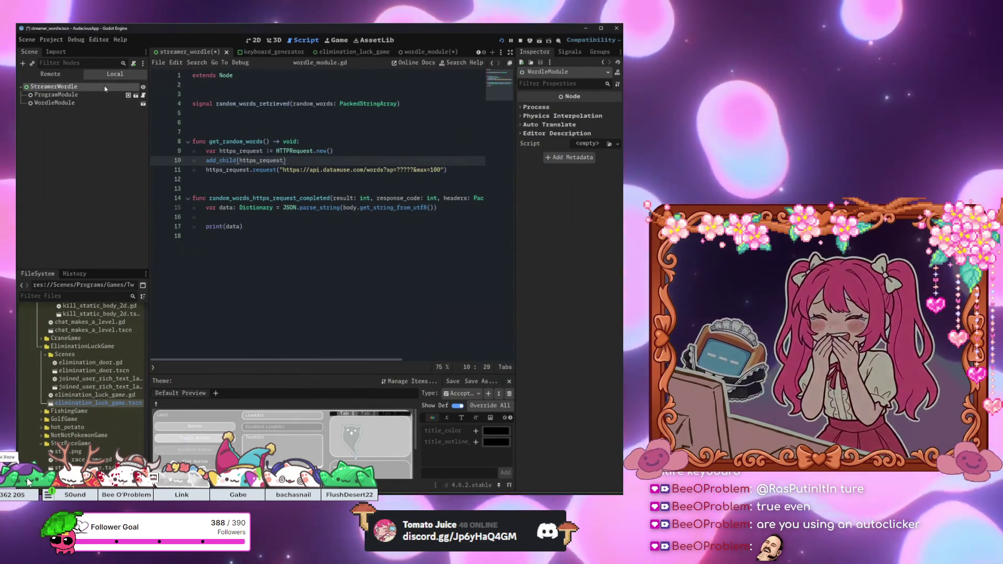
pyautogui.hotkey('ctrl', 'a')
pyautogui.write('buttom')
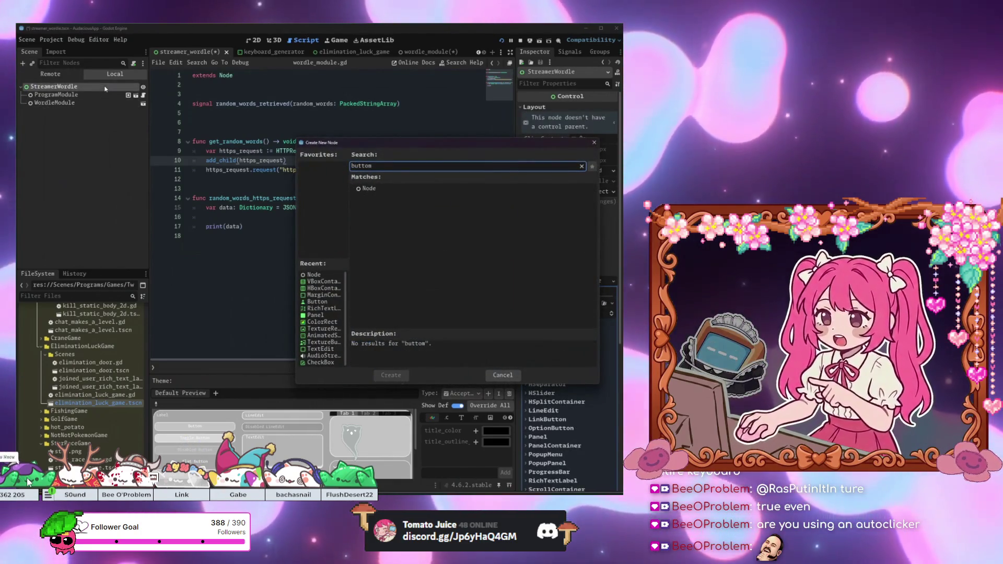
pyautogui.press('BackSpace')
pyautogui.write('n')
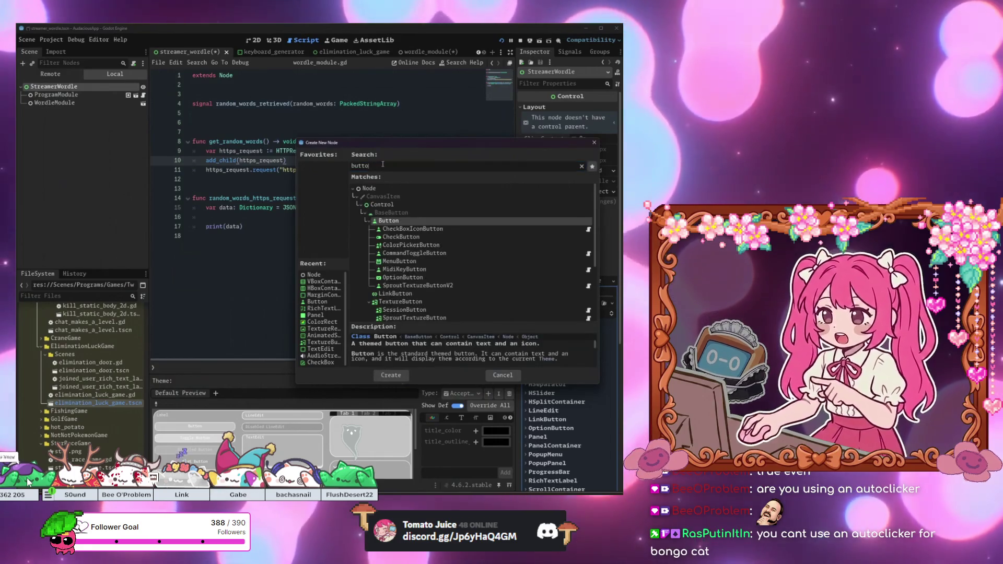
pyautogui.press('Return')
pyautogui.click(395, 170)
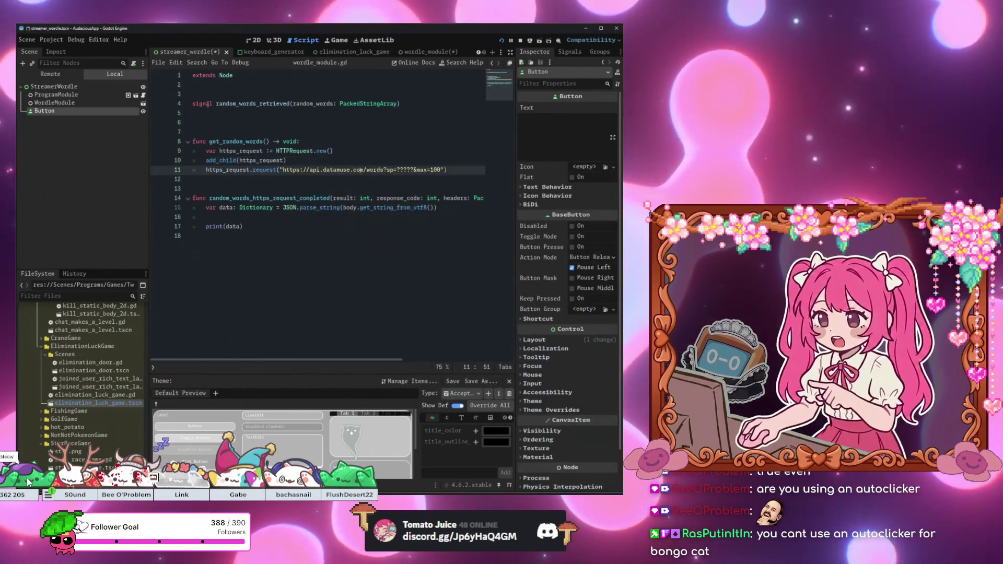
pyautogui.click(569, 52)
pyautogui.doubleClick(547, 99)
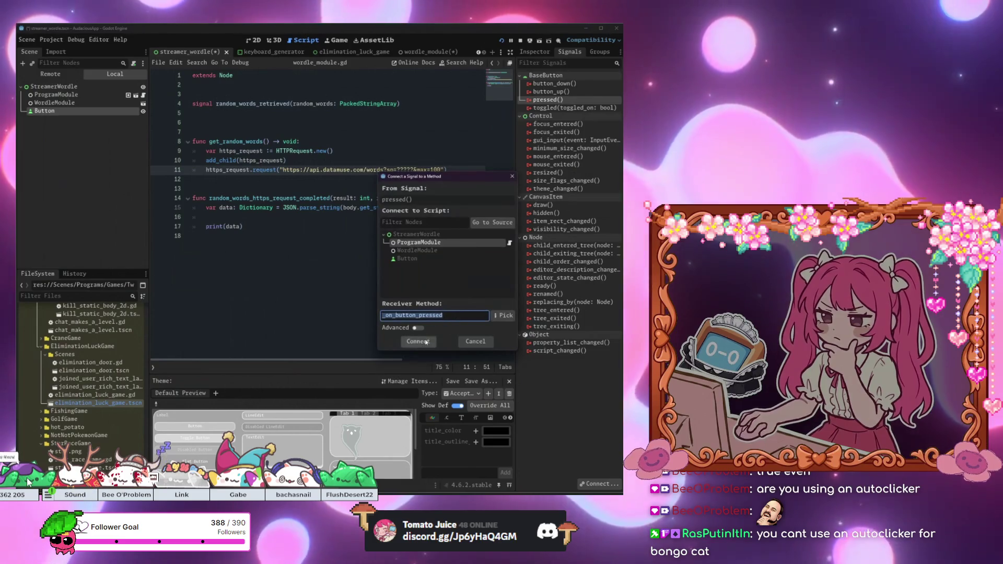
# Step: Connect the Button's pressed() signal to a new handler in streamer_wordle.gd
pyautogui.press('Escape')
pyautogui.click(107, 86)
pyautogui.doubleClick(547, 99)
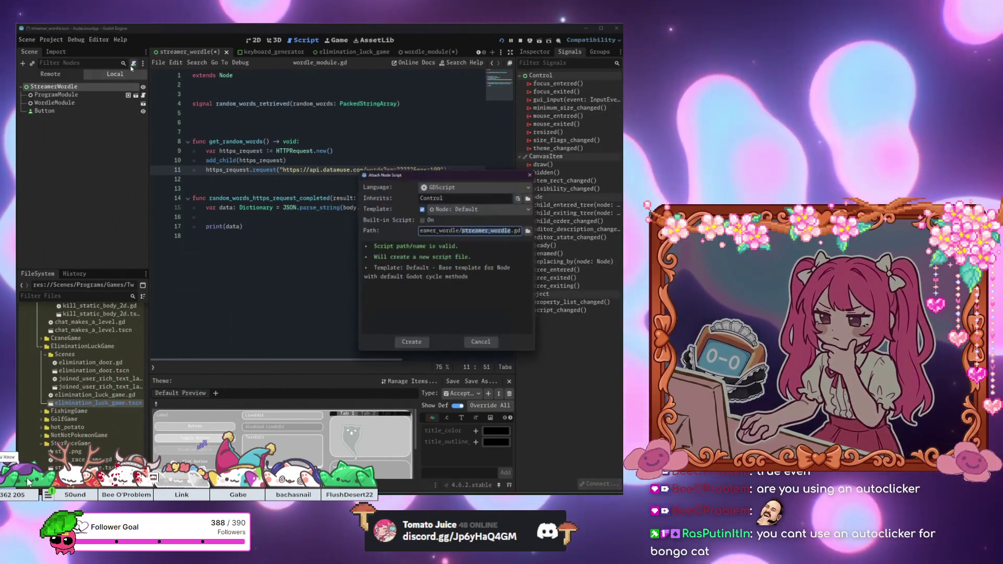
pyautogui.click(410, 341)
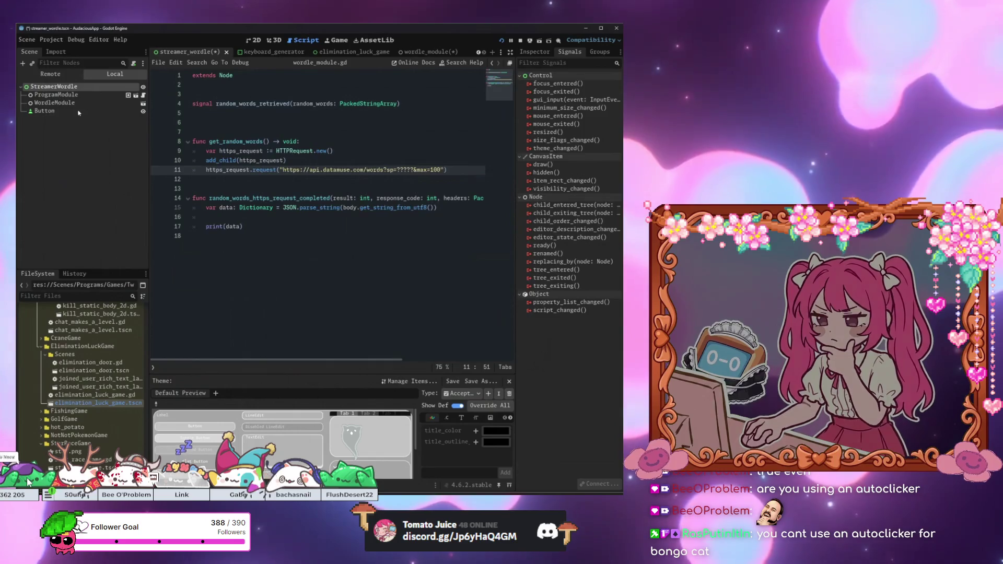
pyautogui.click(94, 110)
pyautogui.doubleClick(547, 100)
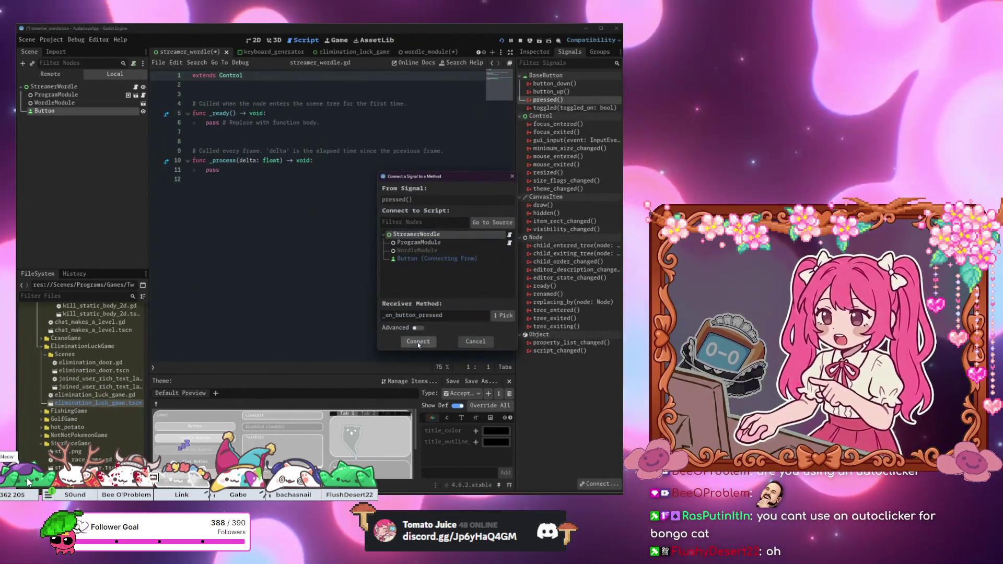
pyautogui.press('Return')
# Step: Delete the template stubs, export a wordle_module reference, and type wordle_module. in the handler
pyautogui.press('BackSpace')
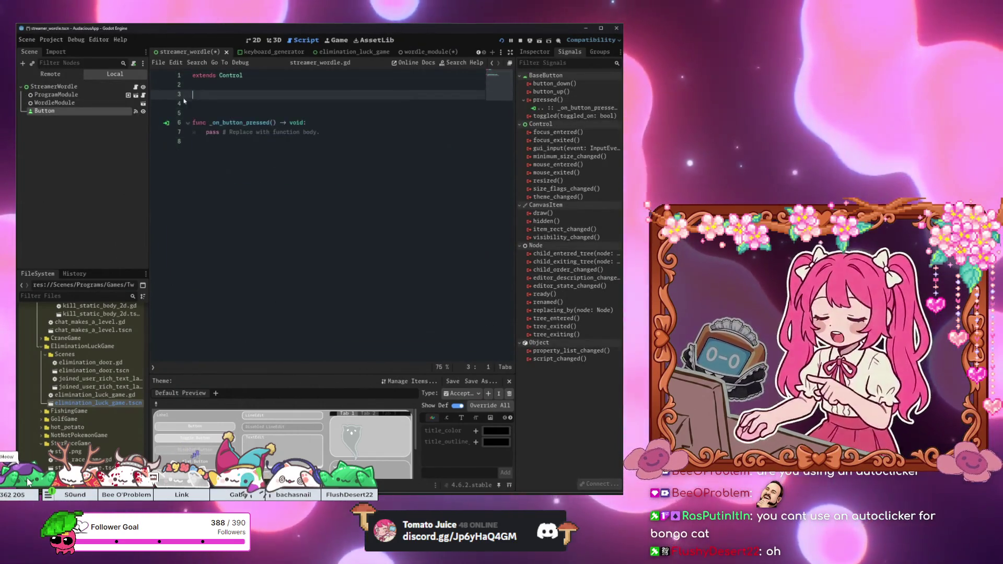
pyautogui.moveTo(320, 131); pyautogui.dragTo(206, 133)
pyautogui.press('BackSpace')
pyautogui.moveTo(55, 102); pyautogui.dragTo(267, 104)
pyautogui.click(278, 122)
pyautogui.click(269, 150)
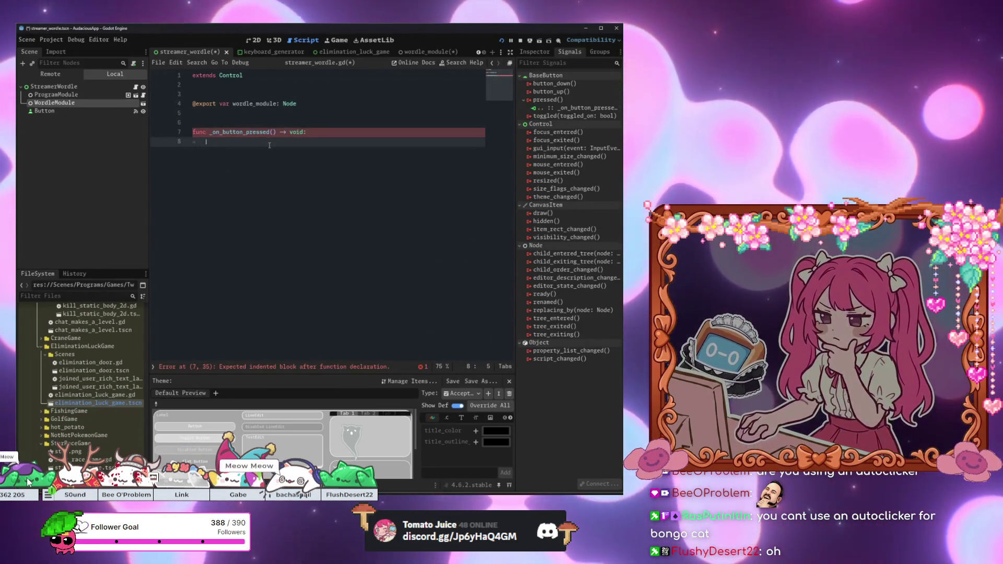
pyautogui.write('wor')
pyautogui.press('Return')
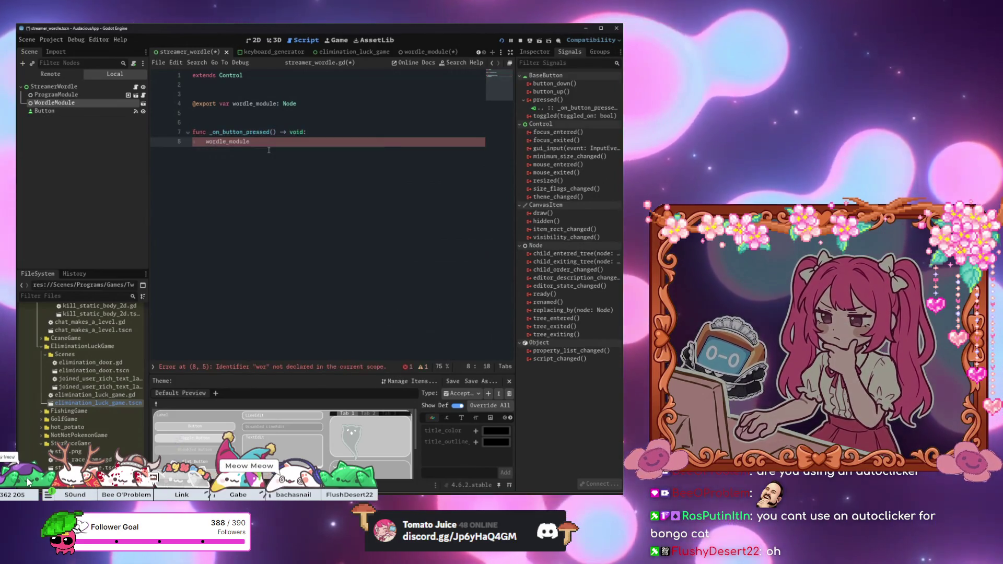
pyautogui.write('.')
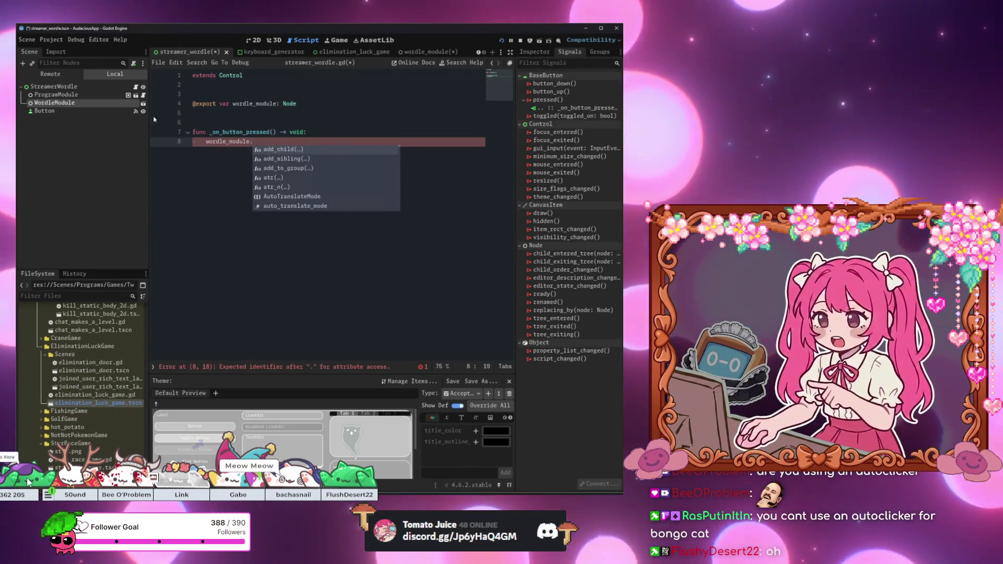
# Step: Add class_name WordleModule at the top of wordle_module.gd
pyautogui.hotkey('ctrl', 'shift', 'Tab')
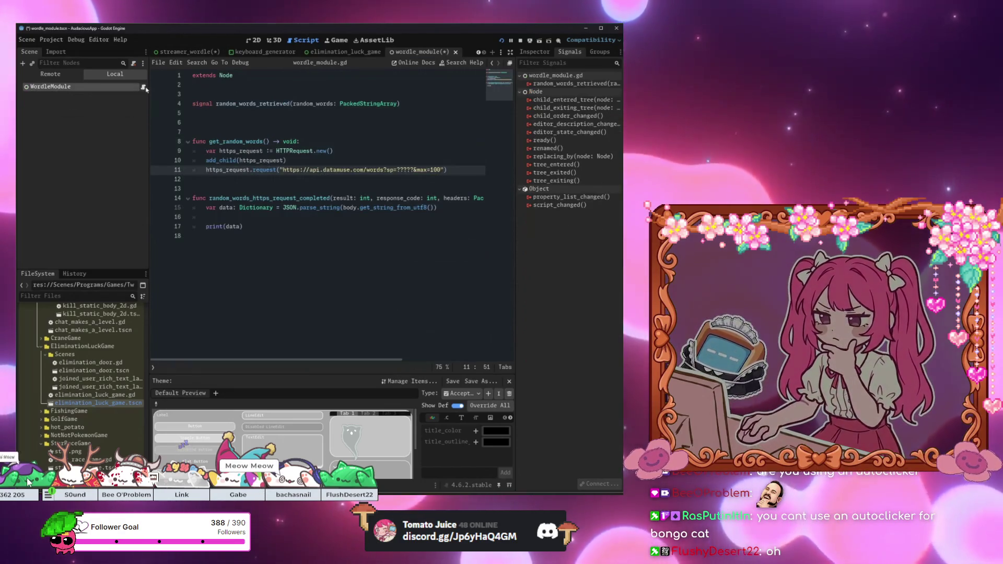
pyautogui.hotkey('ctrl', 'Home')
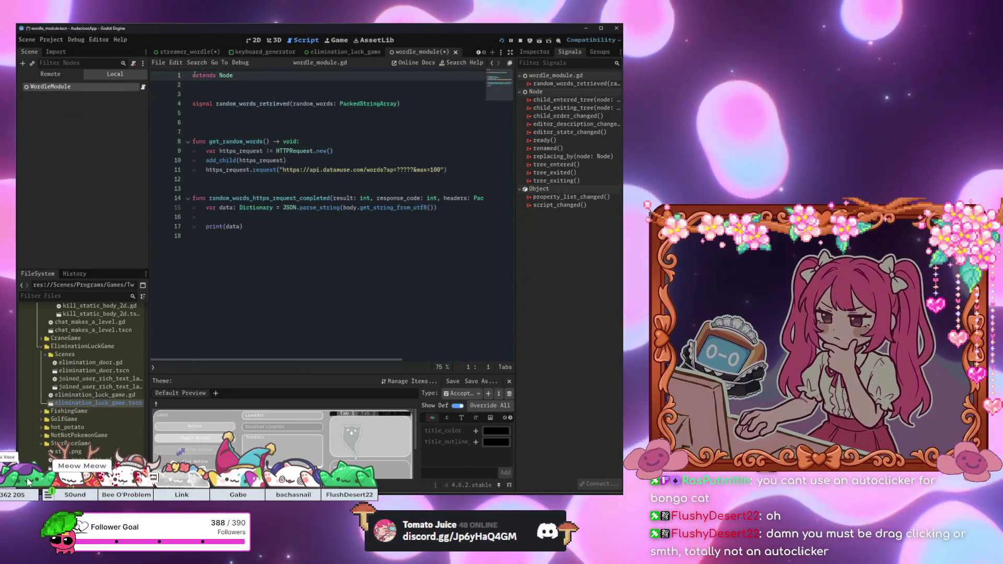
pyautogui.press('Return')
pyautogui.press('Up')
pyautogui.write('class_')
pyautogui.press('Return')
pyautogui.write('WordleModu')
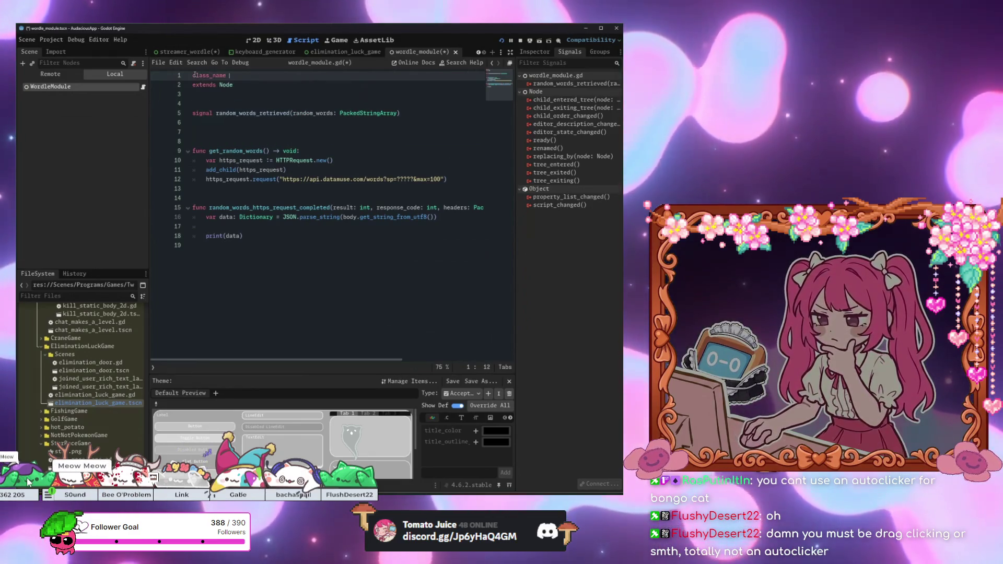
pyautogui.write('le')
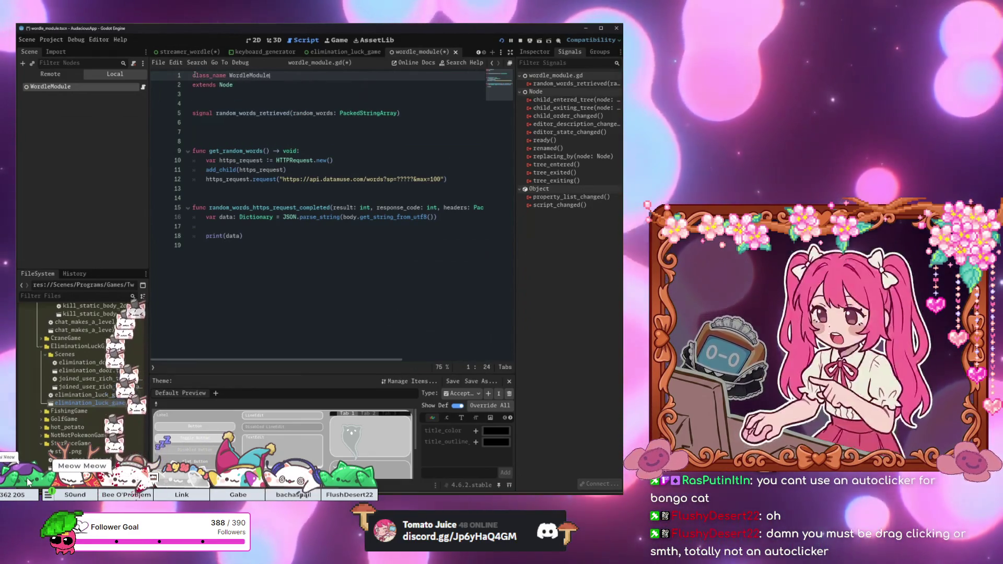
# Step: Insert blank lines below the signal and begin a new func declaration
pyautogui.click(240, 141)
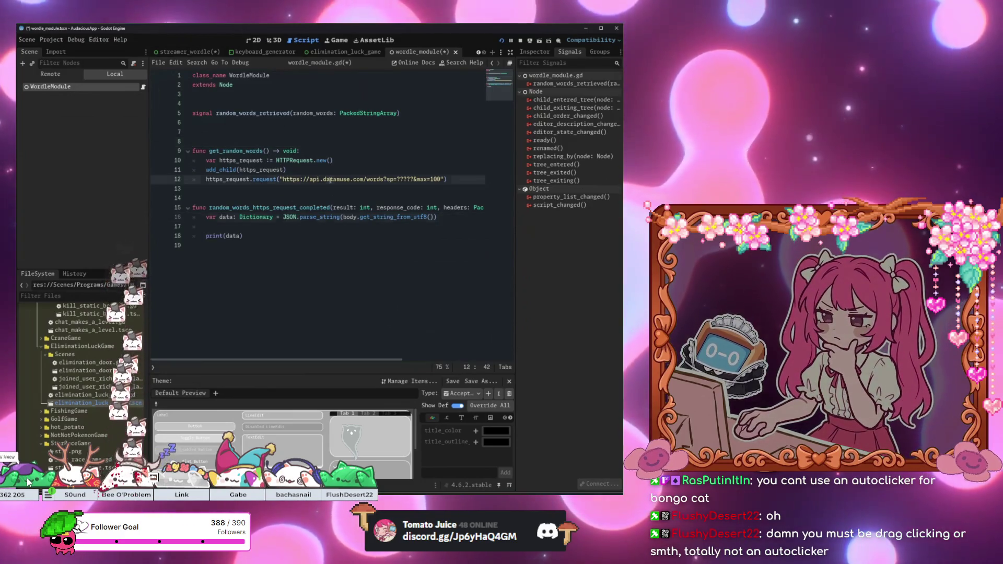
pyautogui.click(350, 236)
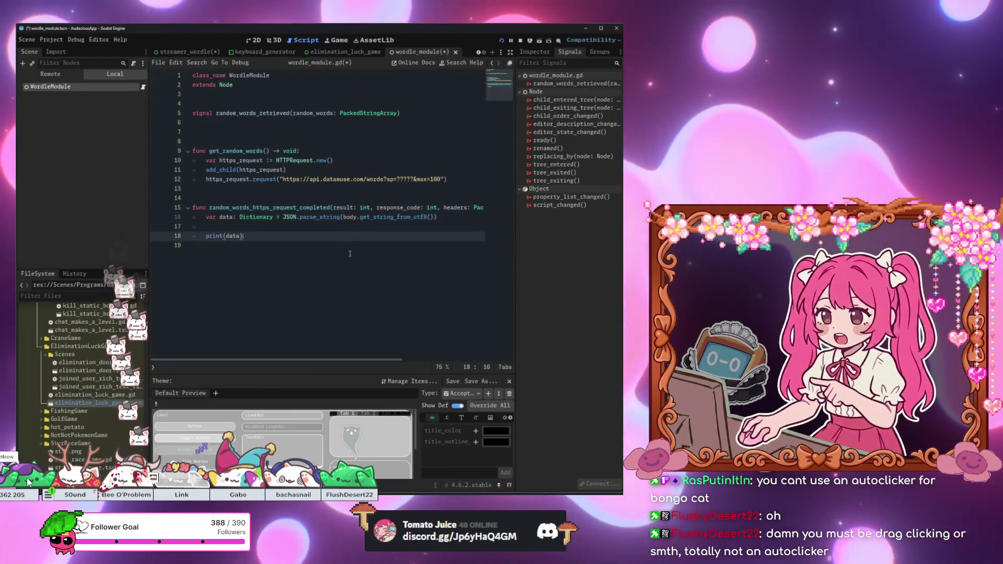
pyautogui.click(272, 141)
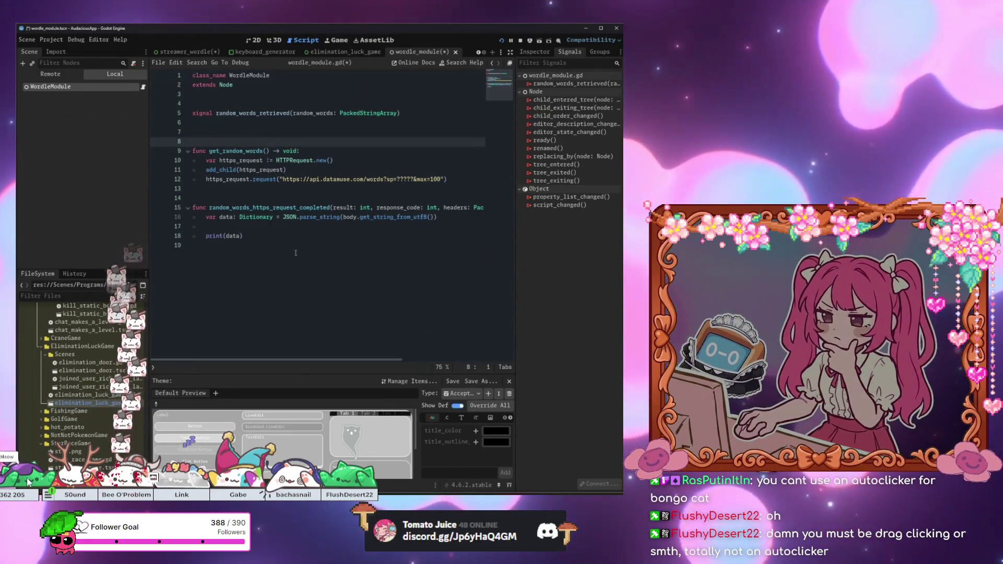
pyautogui.press('Return')
pyautogui.press('Return')
pyautogui.press('Up')
pyautogui.press('Up')
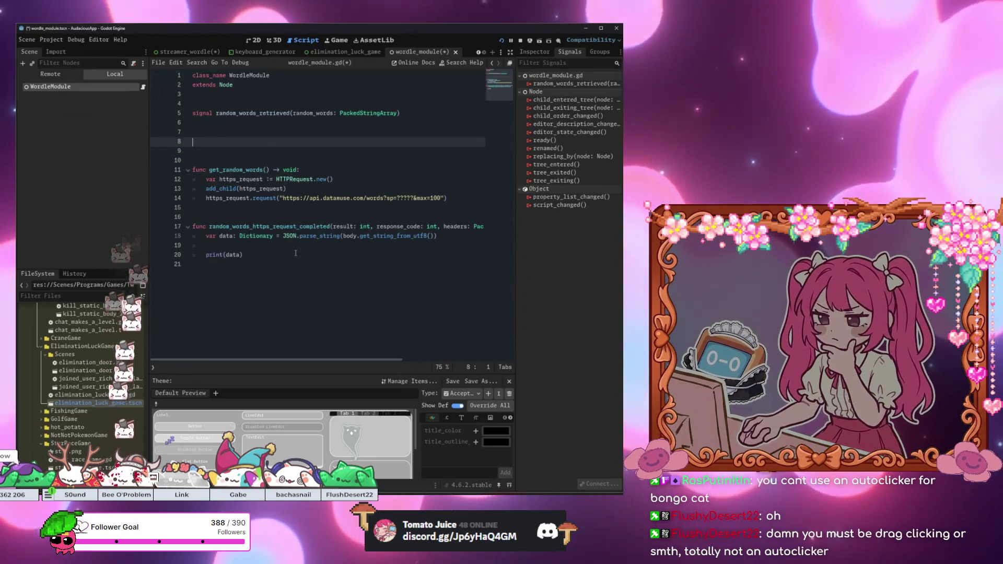
pyautogui.write('func g')
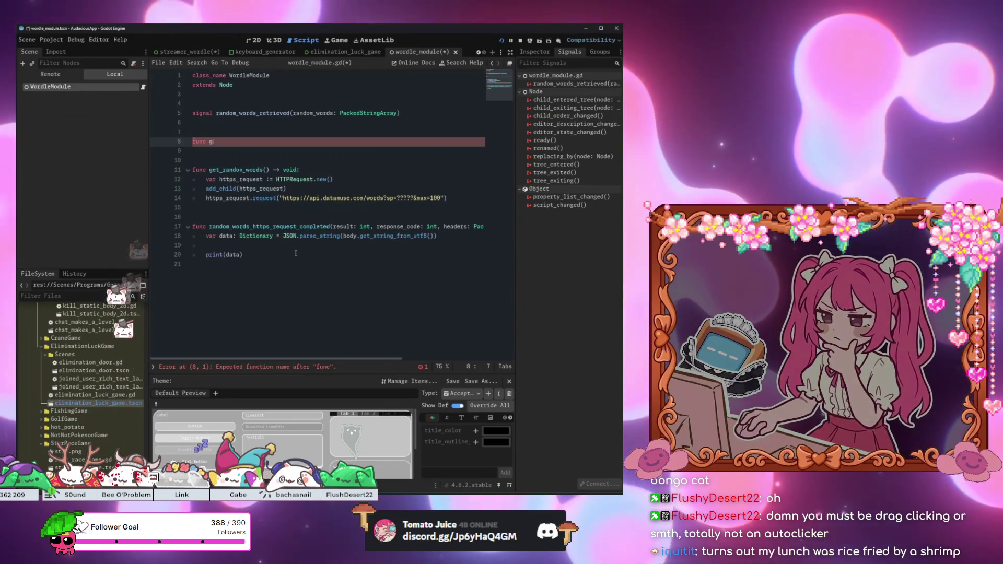
pyautogui.write('e')
pyautogui.press('BackSpace')
pyautogui.press('BackSpace')
pyautogui.press('BackSpace')
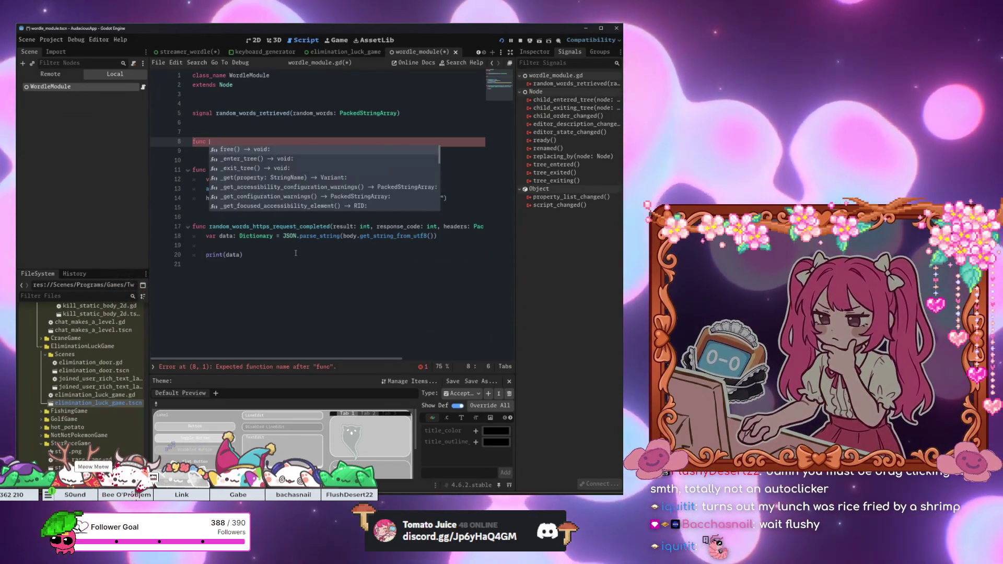
# Step: Complete func get_random_word() -> void: with a pass body, then return to print(data)
pyautogui.click(296, 253)
pyautogui.click(258, 122)
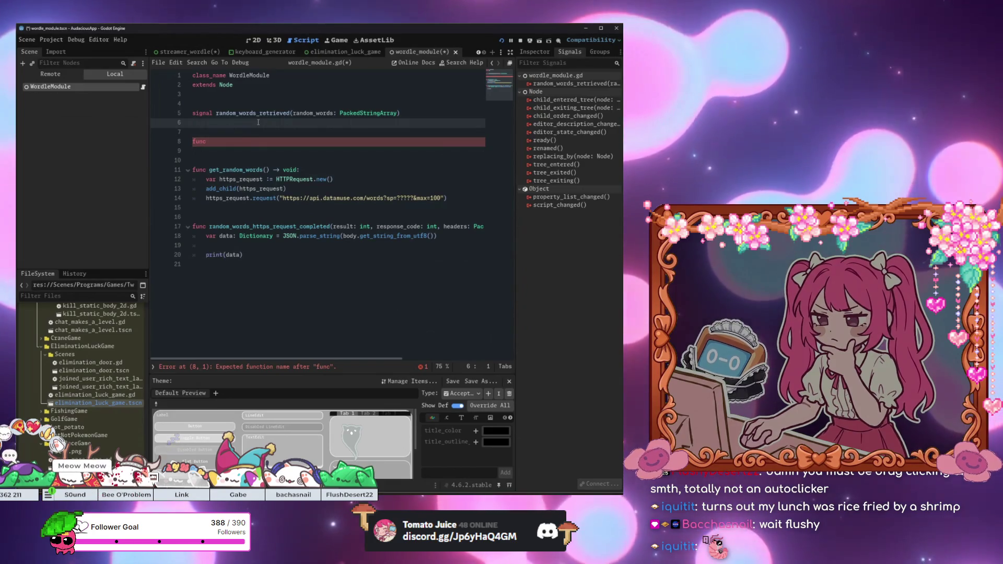
pyautogui.click(286, 142)
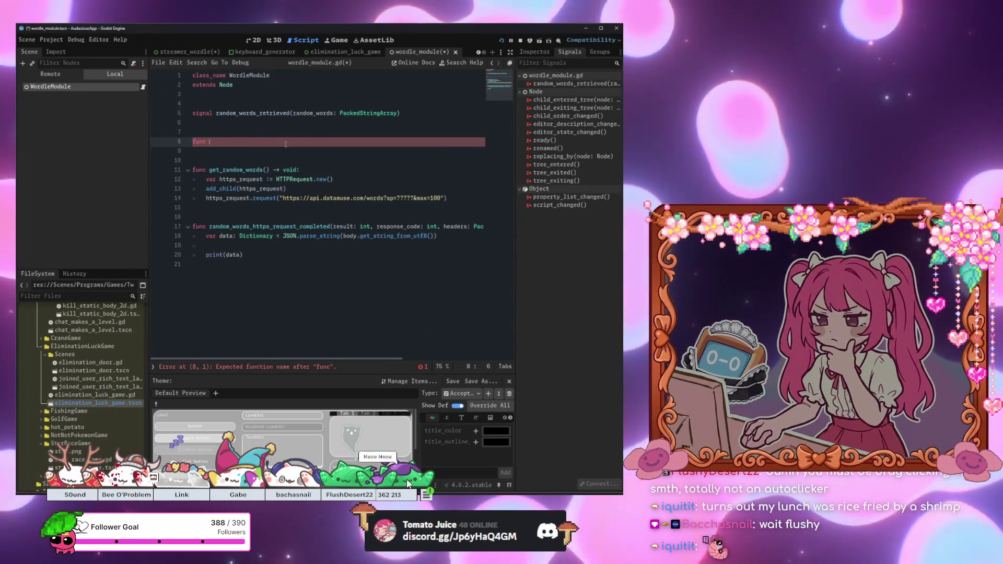
pyautogui.write('get_random')
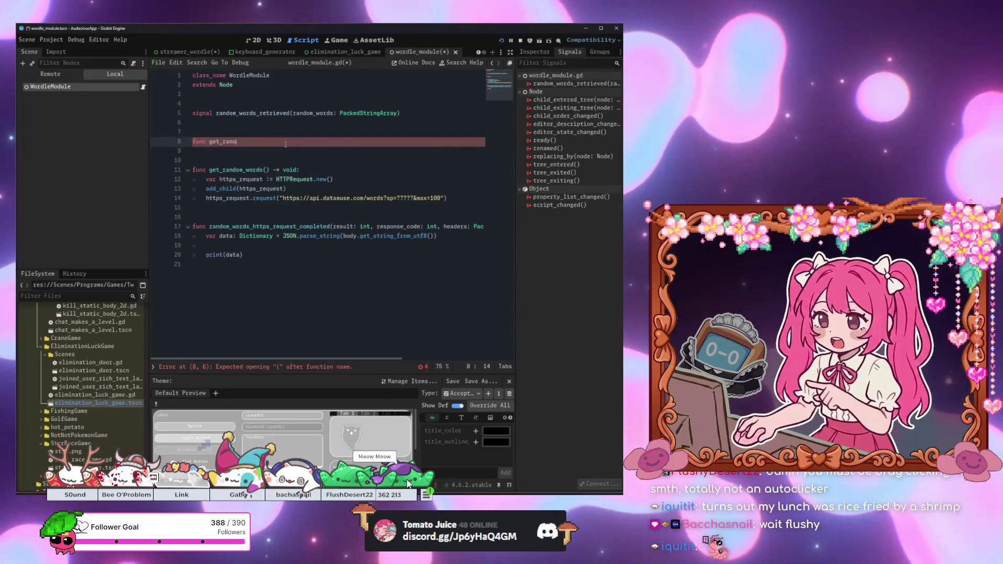
pyautogui.write('_word() -> v')
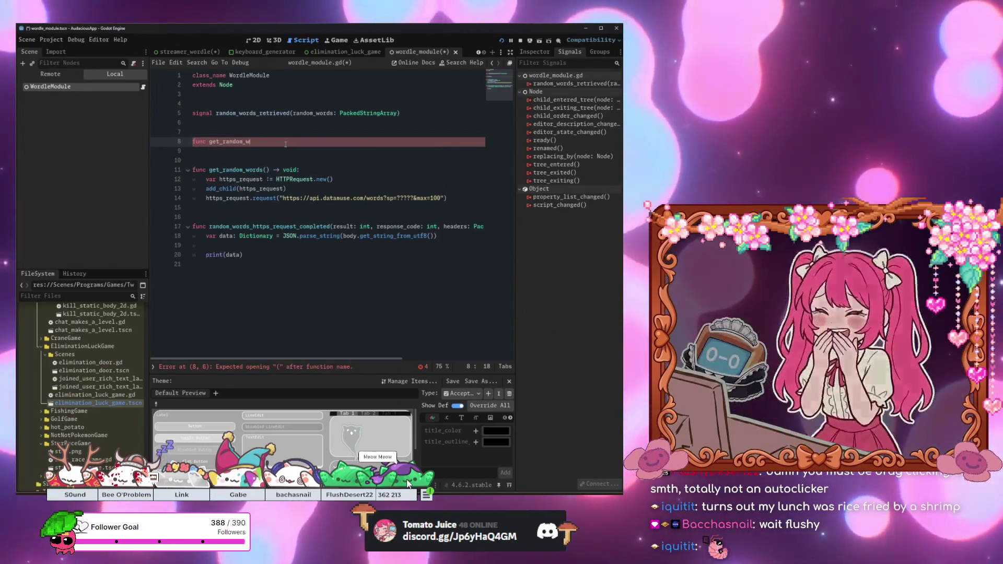
pyautogui.write('oid:')
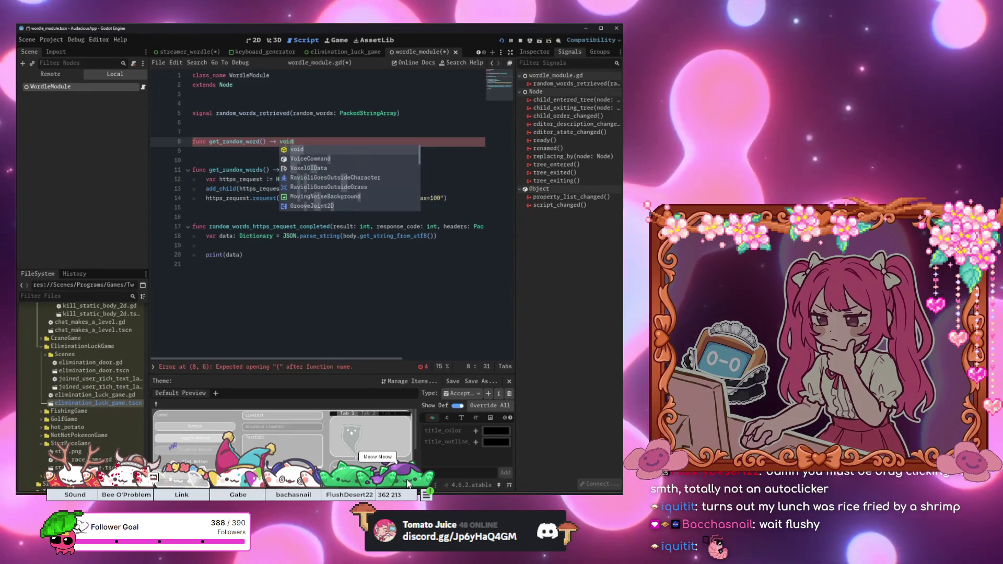
pyautogui.press('Return')
pyautogui.write('pass')
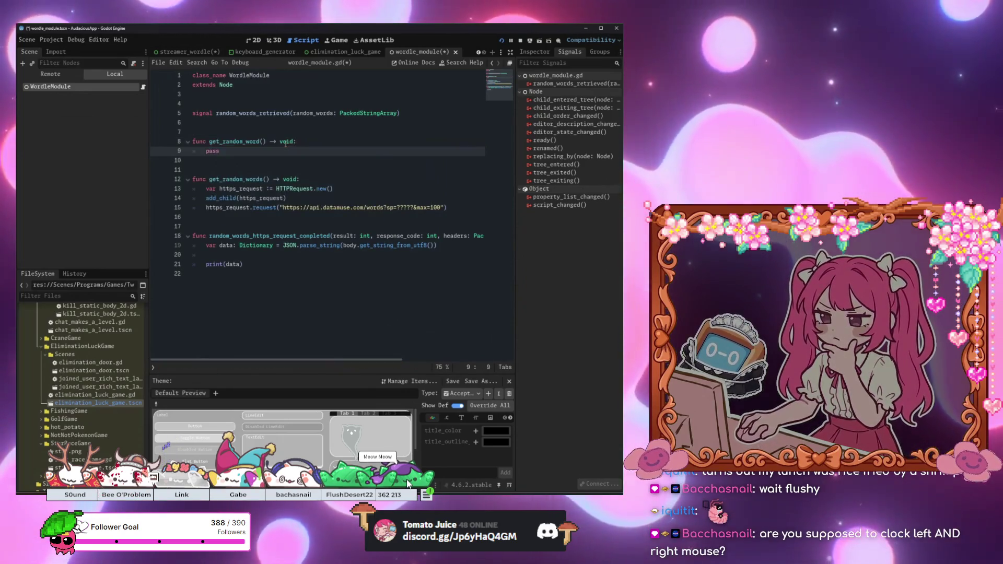
pyautogui.moveTo(294, 208); pyautogui.dragTo(192, 217)
pyautogui.click(322, 254)
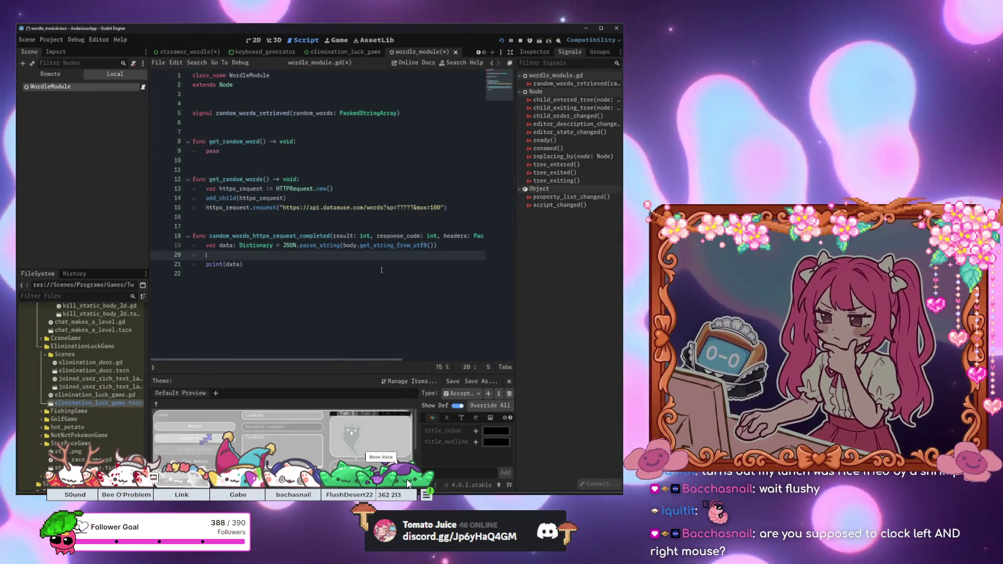
pyautogui.click(276, 267)
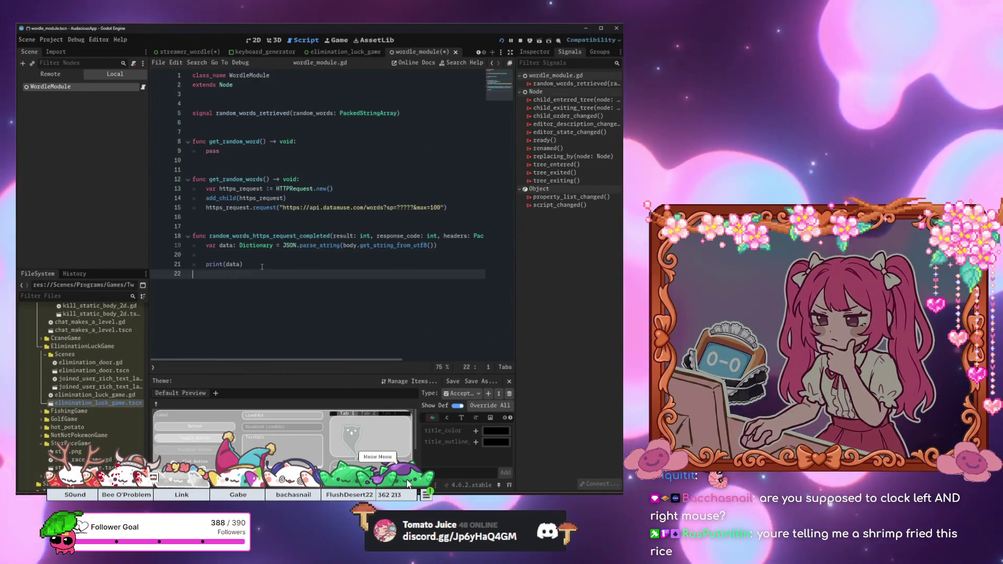
# Step: Save the script and try inserting random_words_retrieved above print in the callback
pyautogui.hotkey('ctrl', 's')
pyautogui.click(311, 254)
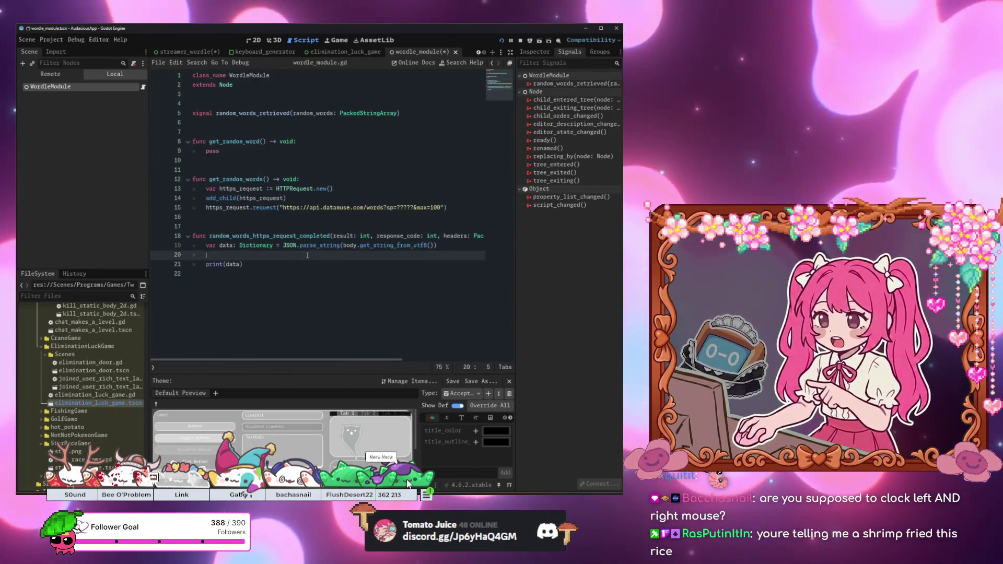
pyautogui.write('random_words_r')
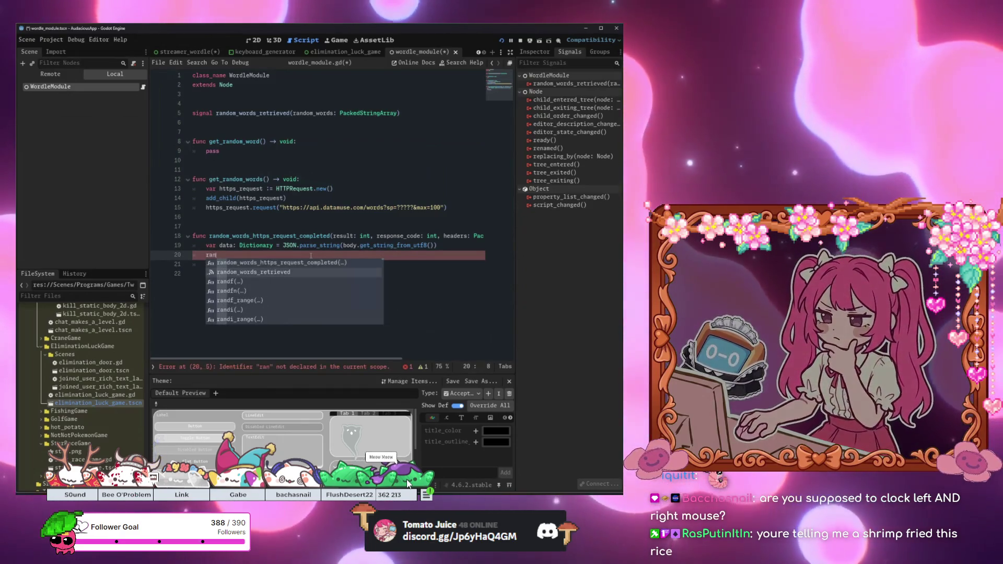
pyautogui.press('Return')
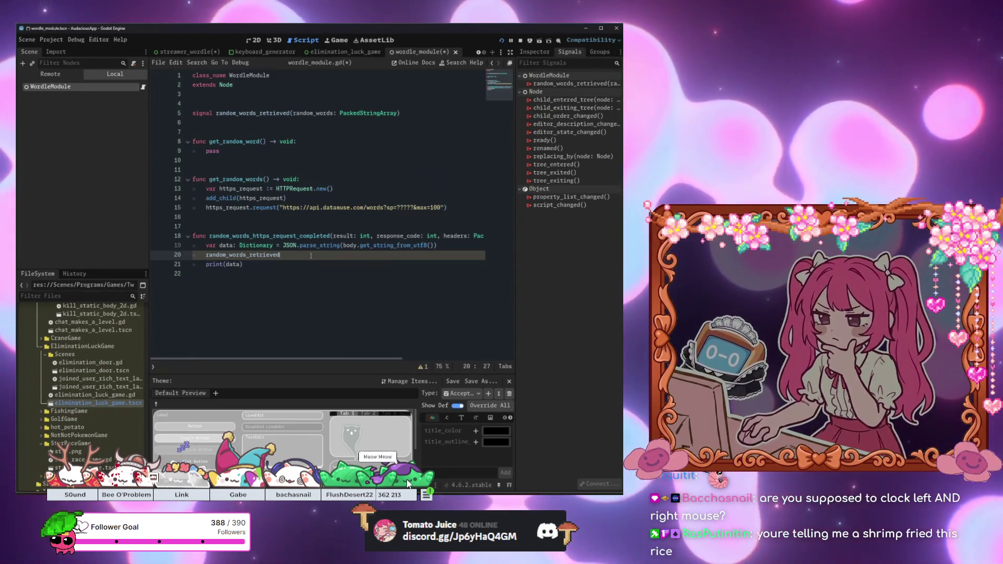
pyautogui.press('BackSpace')
pyautogui.press('BackSpace')
pyautogui.press('BackSpace')
# Step: Call emit_signal("random_words_retrieved") before print(data), then run the project with F6 and stop it
pyautogui.write('emit_signal(ran')
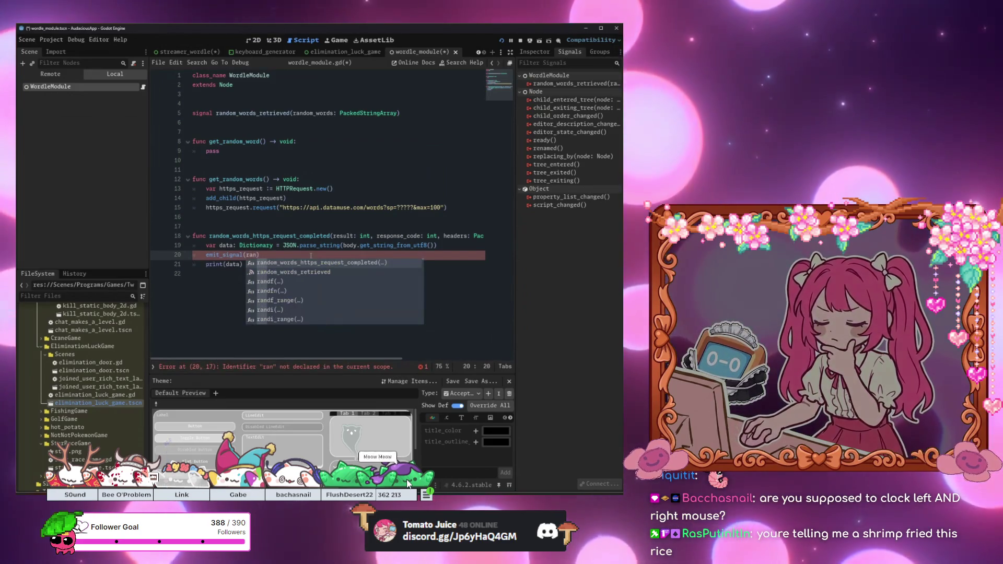
pyautogui.press('Down')
pyautogui.press('Return')
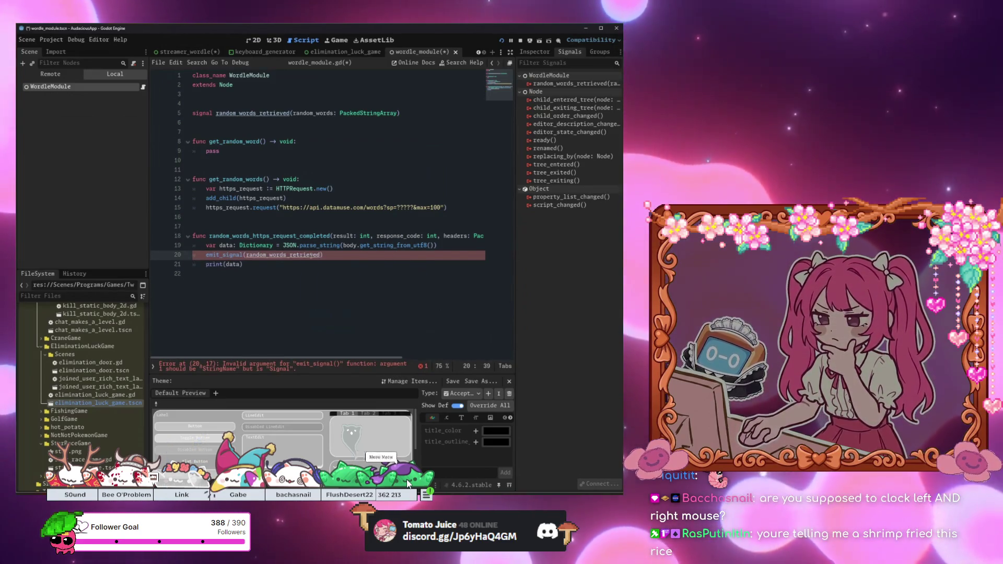
pyautogui.hotkey('ctrl', 'BackSpace')
pyautogui.write('"ran')
pyautogui.press('Return')
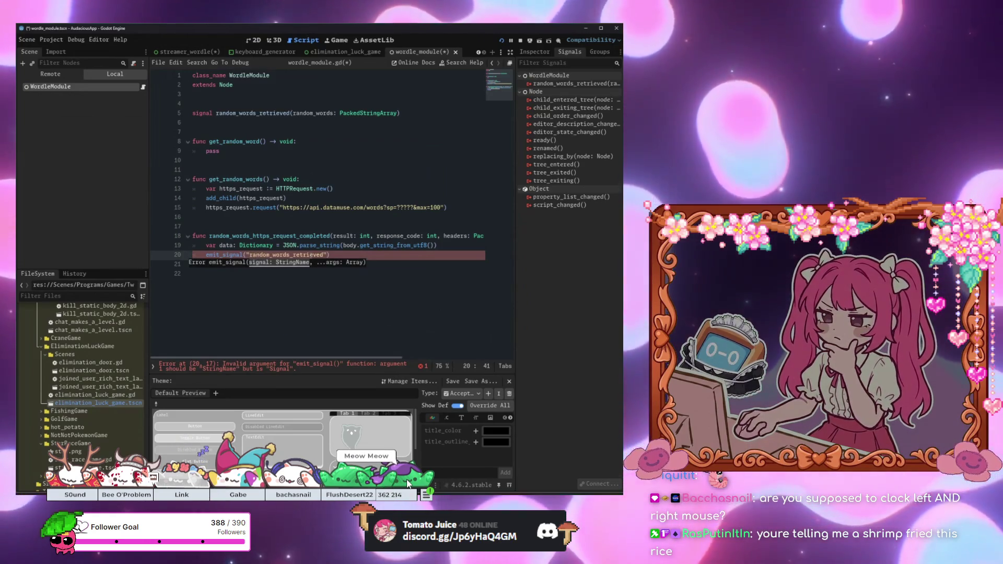
pyautogui.press('Return')
pyautogui.write('print(data)')
pyautogui.press('F6')
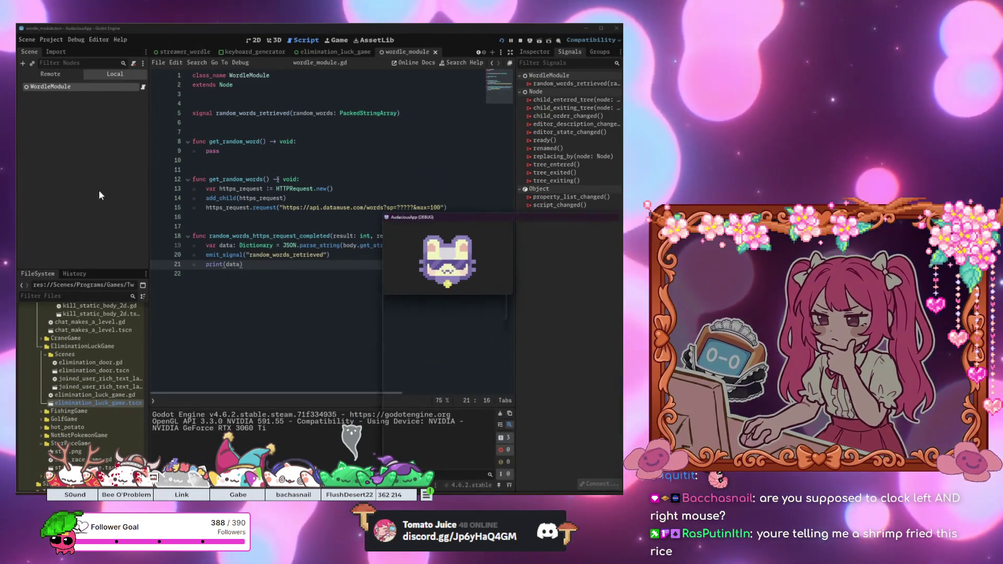
pyautogui.click(517, 97)
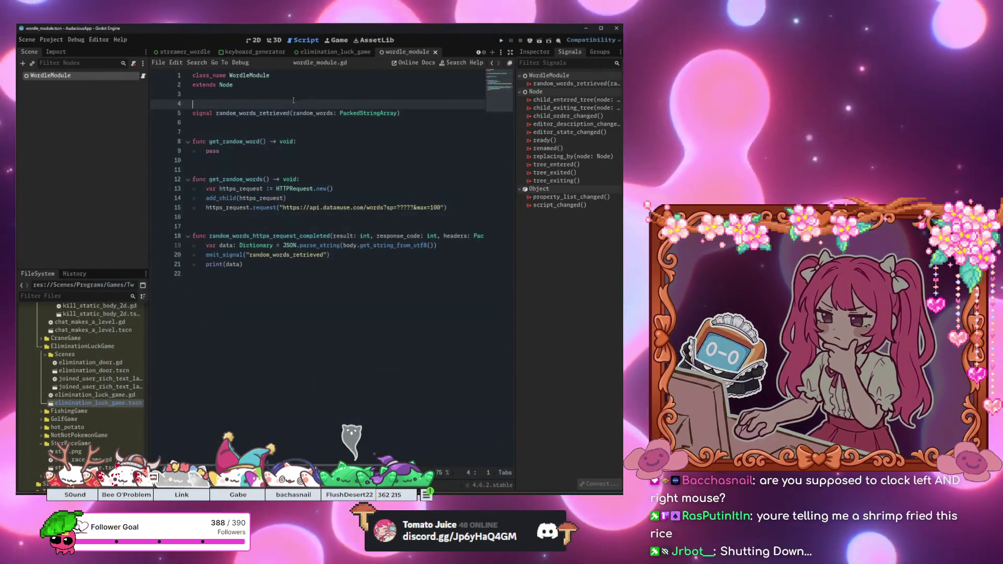
# Step: Replace the wordle_module Node export with a WordleModule-typed export by dragging the node in
pyautogui.rightClick(187, 52)
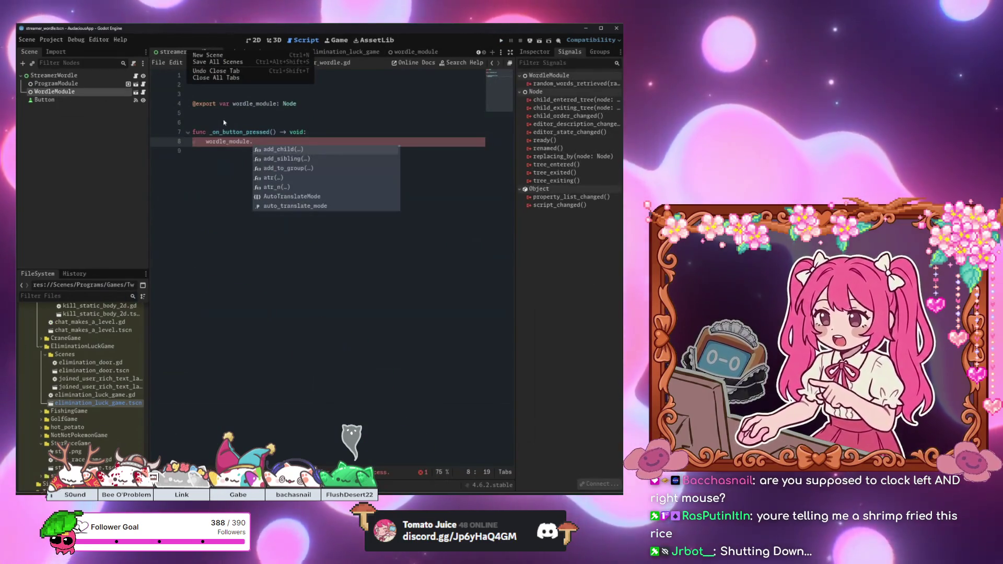
pyautogui.click(259, 142)
pyautogui.click(259, 142)
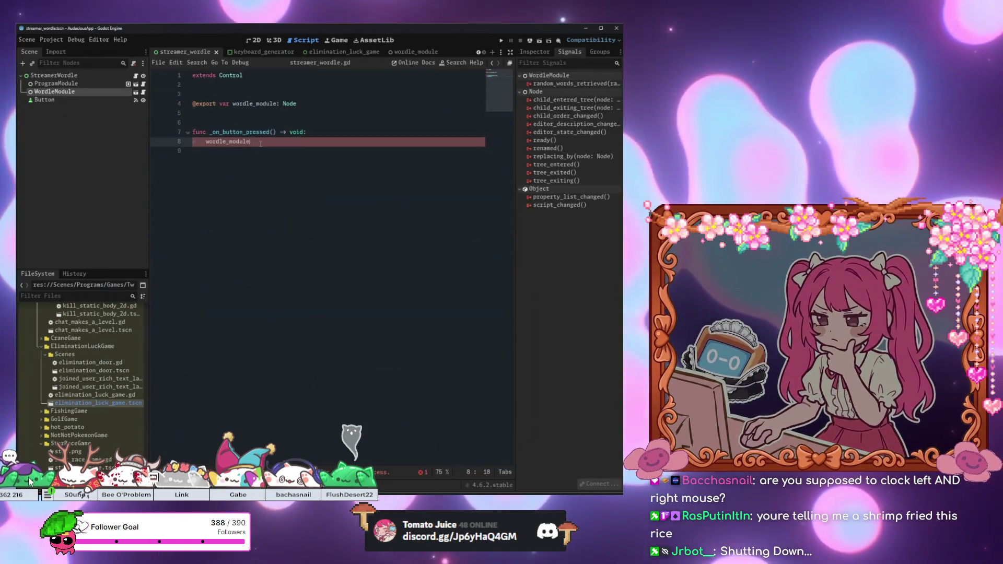
pyautogui.press('BackSpace')
pyautogui.write('.')
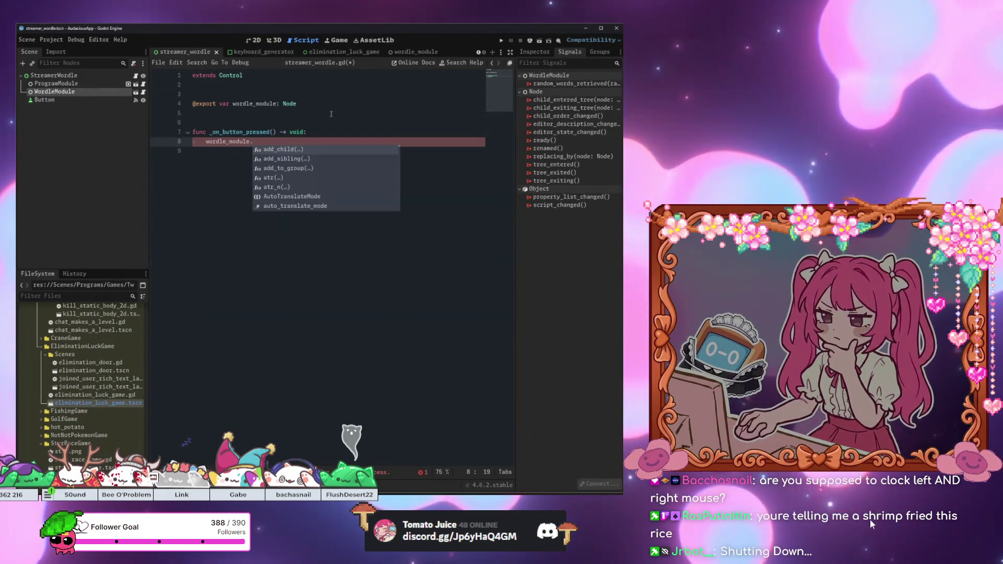
pyautogui.tripleClick(246, 104)
pyautogui.press('BackSpace')
pyautogui.moveTo(54, 91); pyautogui.dragTo(199, 104)
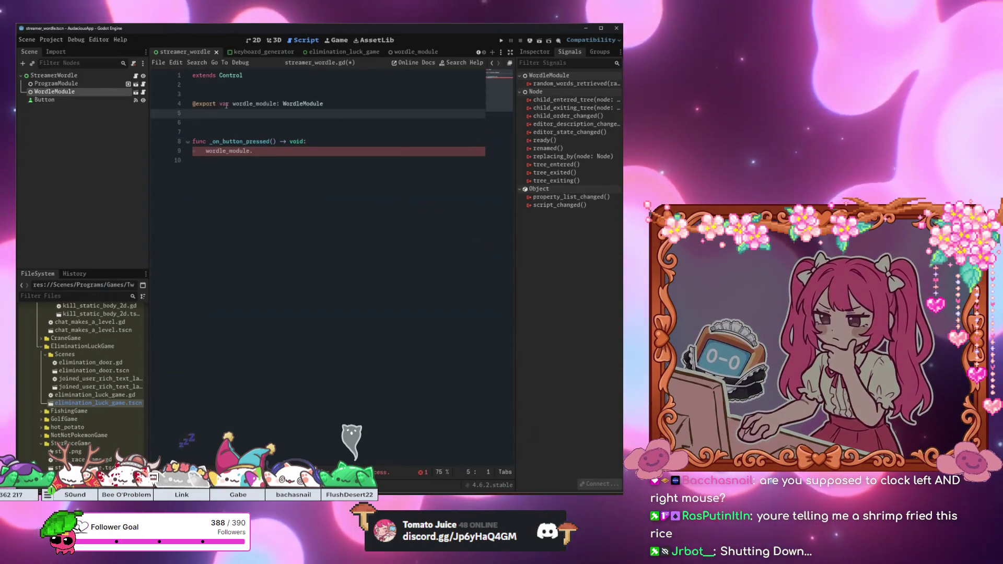
# Step: Add wordle_module.get_random_words() to the _on_button_pressed handler
pyautogui.click(281, 151)
pyautogui.press('BackSpace')
pyautogui.write('.')
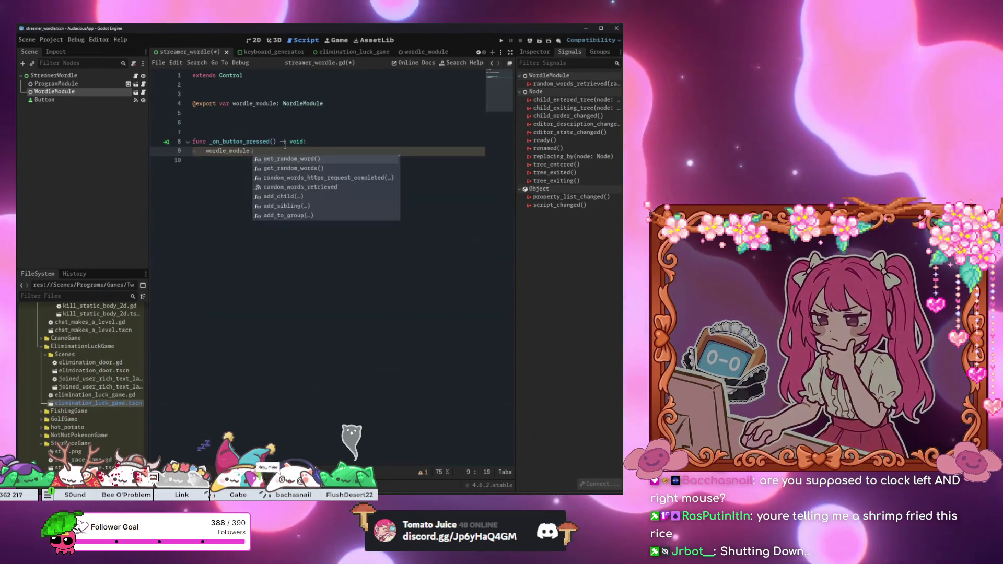
pyautogui.click(342, 181)
pyautogui.click(342, 181)
# Step: Save and test-run the project, then close the game window
pyautogui.press('F6')
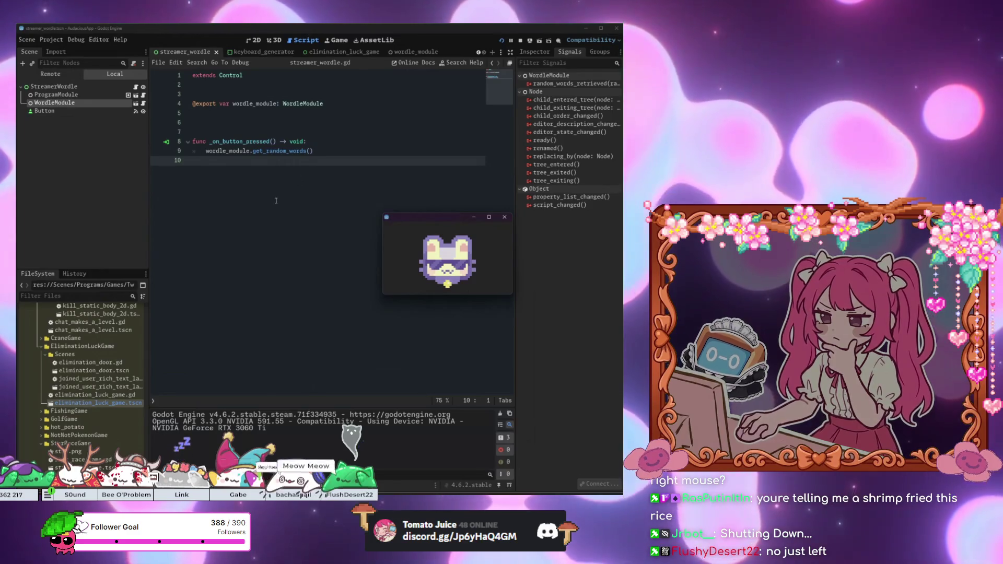
pyautogui.click(519, 96)
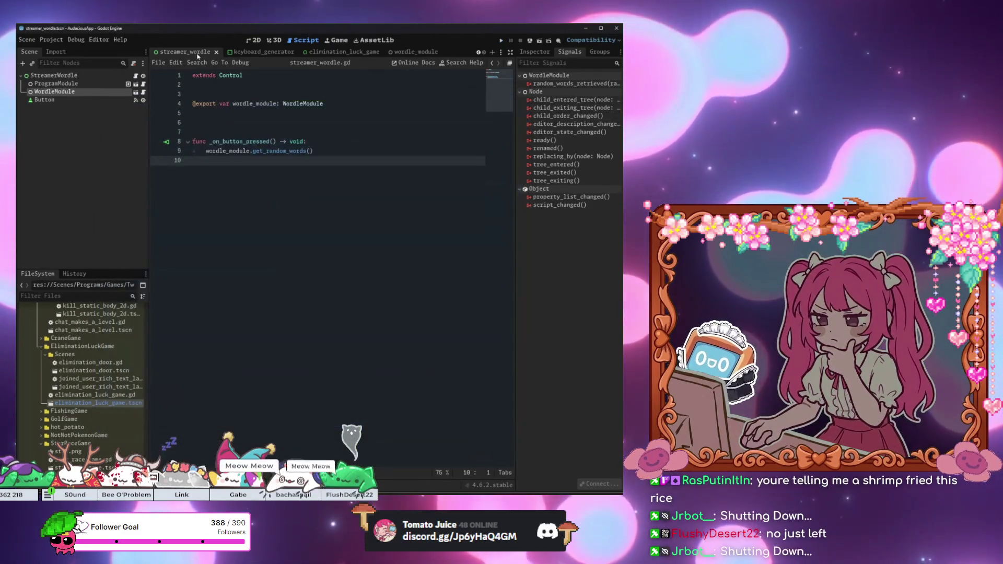
pyautogui.click(196, 62)
pyautogui.click(204, 57)
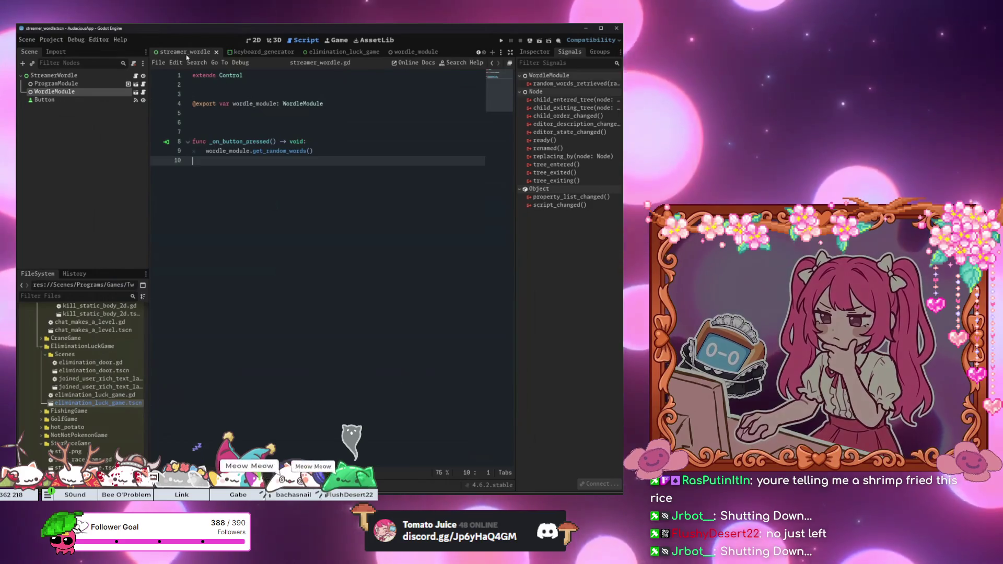
pyautogui.rightClick(188, 52)
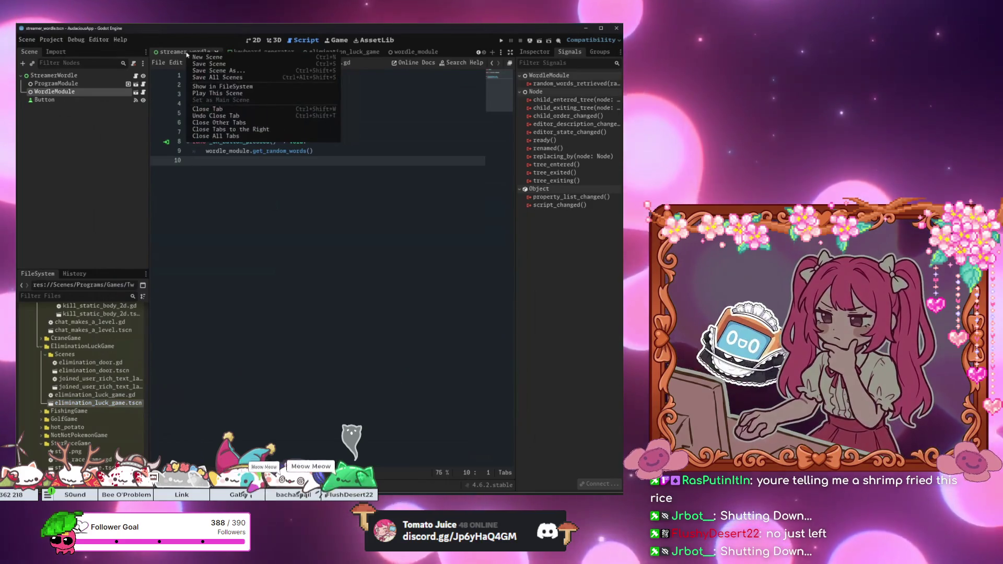
# Step: Play the streamer_wordle scene from its tab menu, then close the game window
pyautogui.click(236, 94)
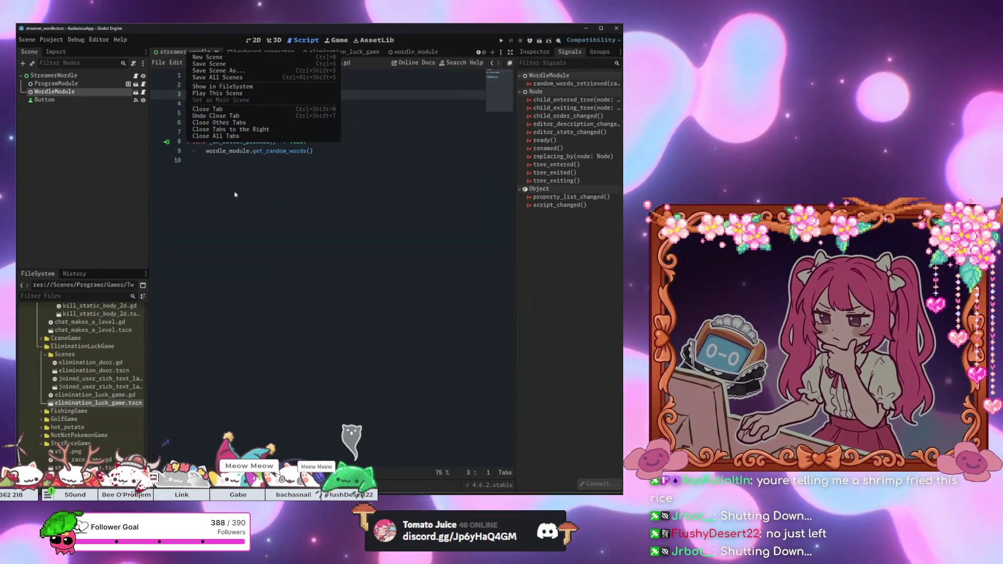
pyautogui.press('Escape')
pyautogui.rightClick(188, 52)
pyautogui.click(223, 93)
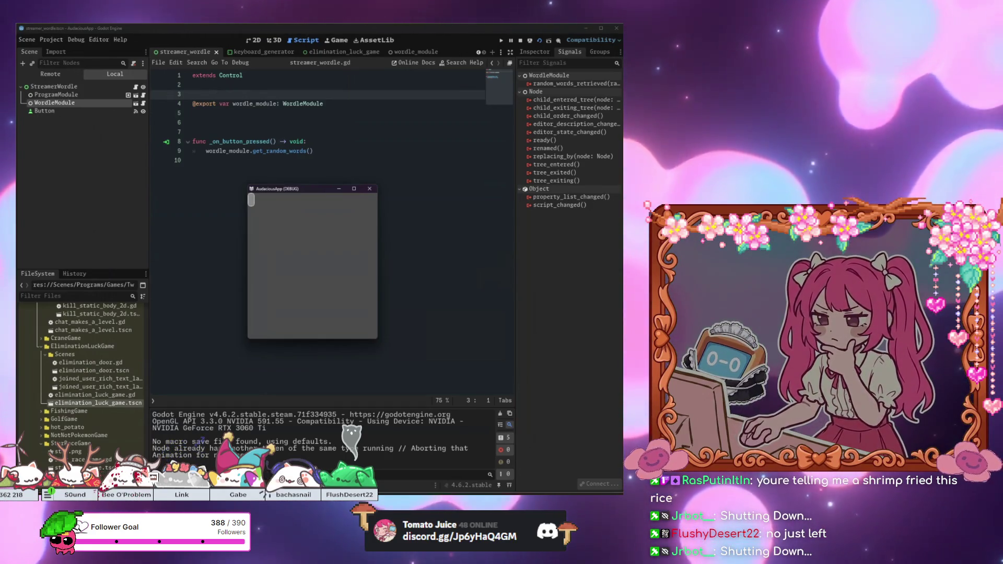
pyautogui.moveTo(285, 195); pyautogui.dragTo(429, 161)
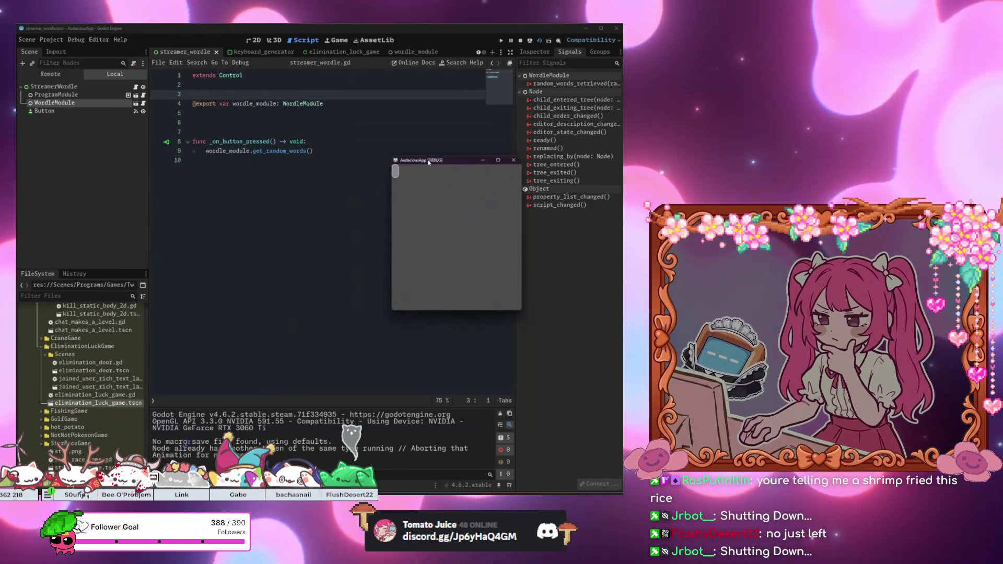
pyautogui.click(300, 172)
# Step: Review the get_random_words request and JSON parse lines in the wordle_module script
pyautogui.keyDown('ctrl'); pyautogui.click(282, 151); pyautogui.keyUp('ctrl')
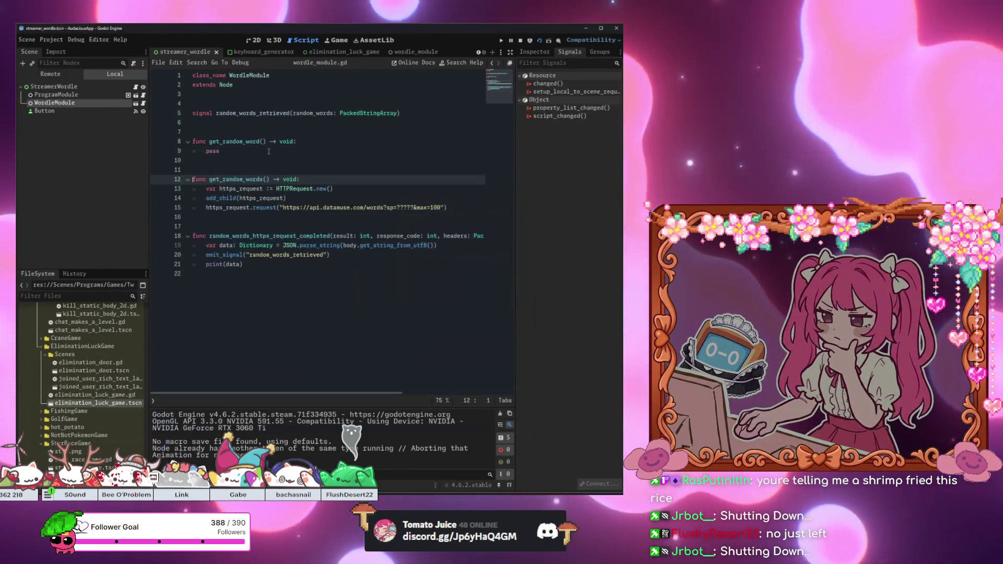
pyautogui.click(219, 189)
pyautogui.click(263, 207)
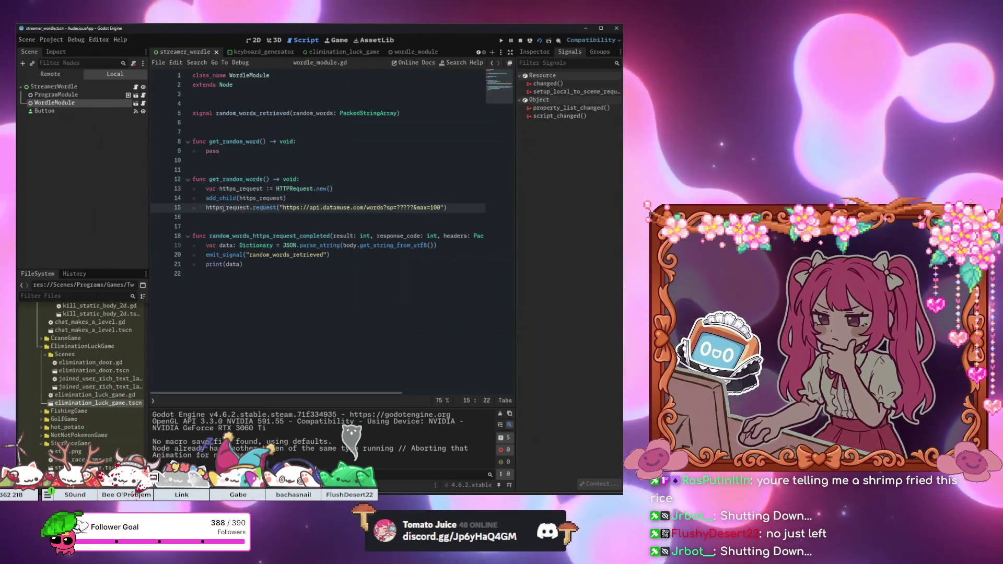
pyautogui.click(358, 245)
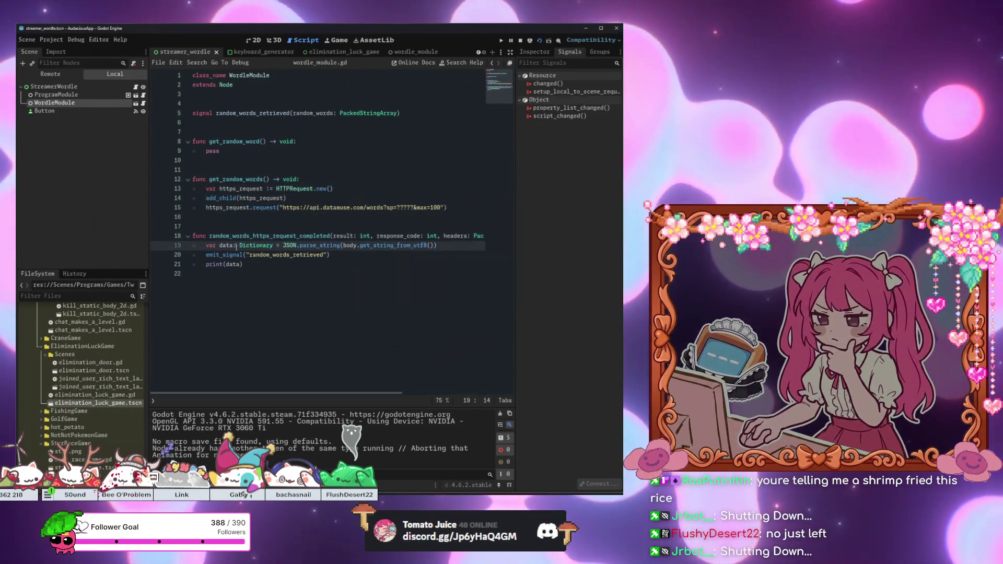
pyautogui.write('.')
pyautogui.click(446, 246)
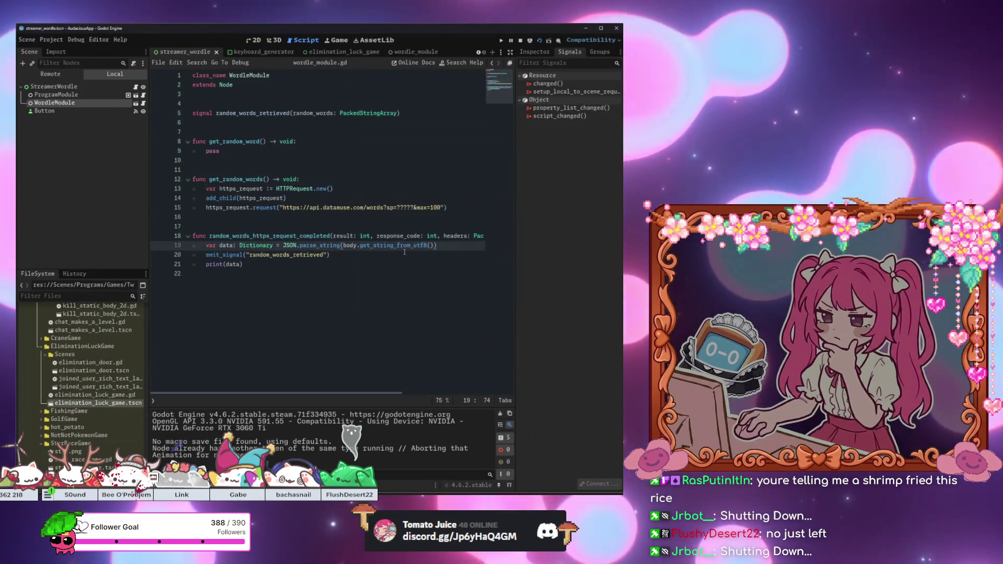
pyautogui.click(311, 270)
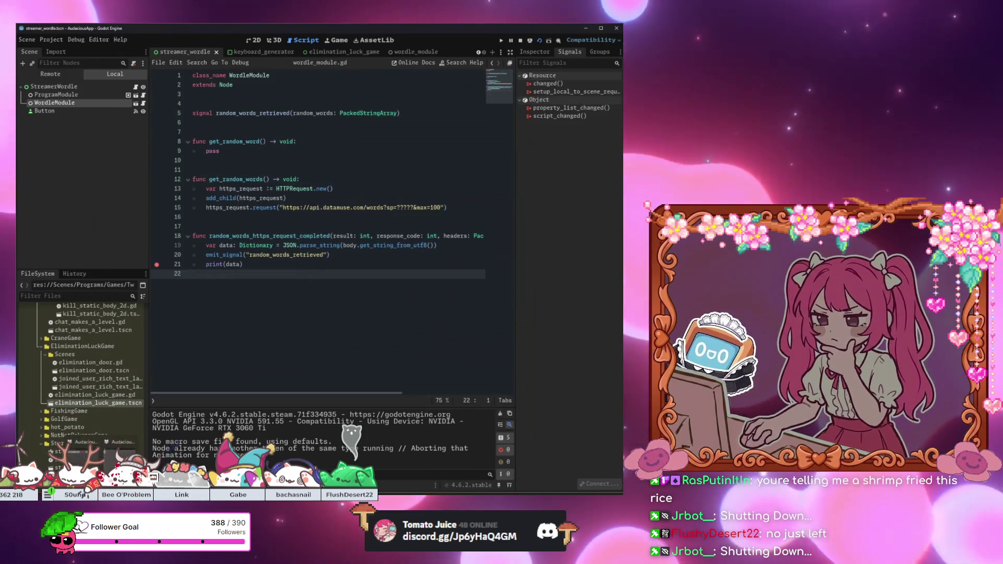
# Step: Debug the run with a breakpoint on the request line, then remove it and continue
pyautogui.press('F5')
pyautogui.click(83, 454)
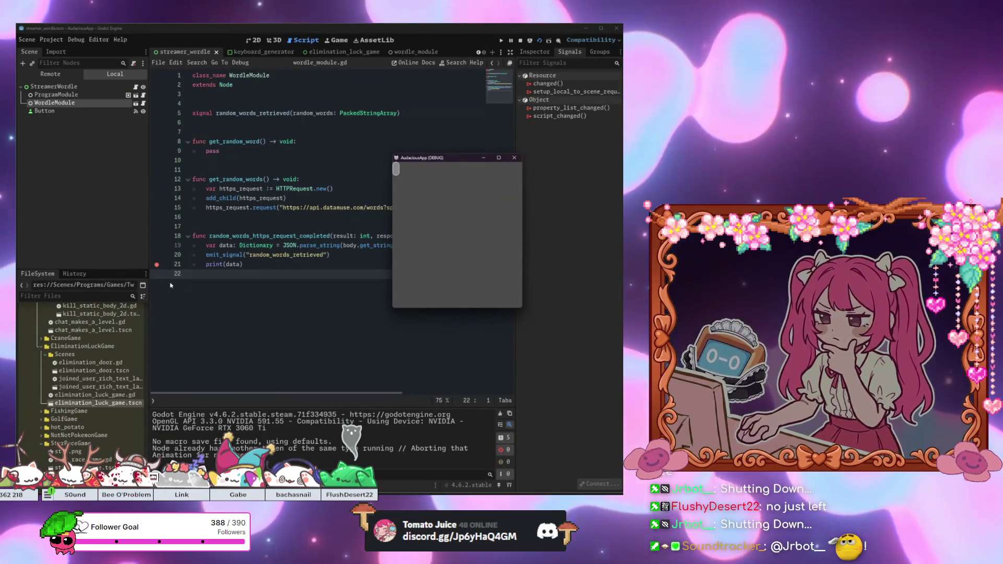
pyautogui.click(156, 208)
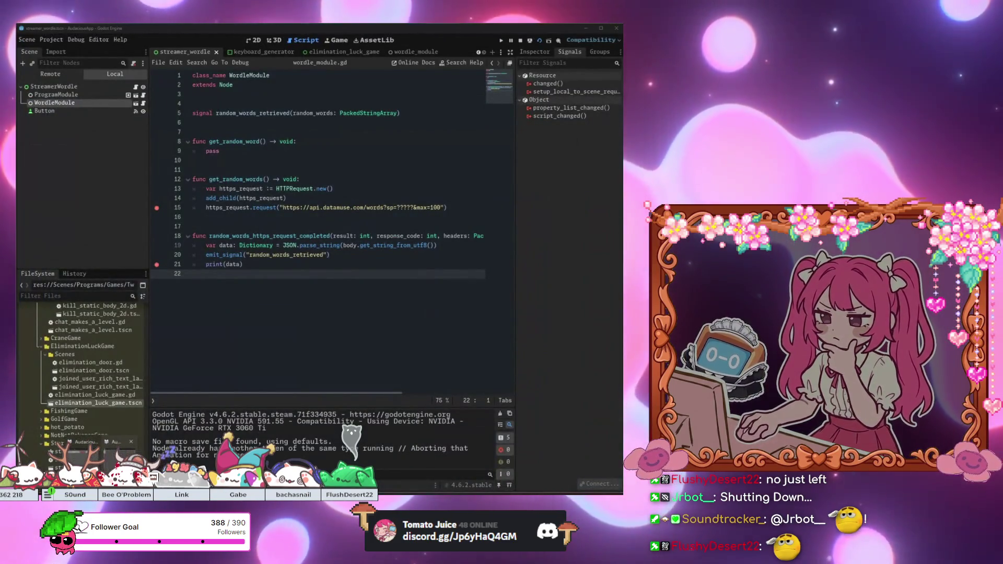
pyautogui.press('F5')
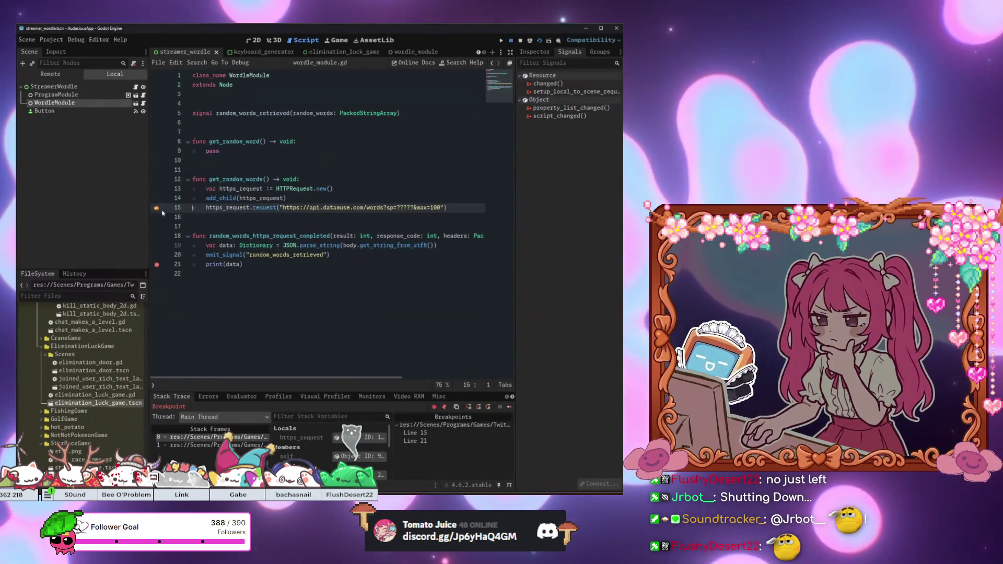
pyautogui.click(257, 228)
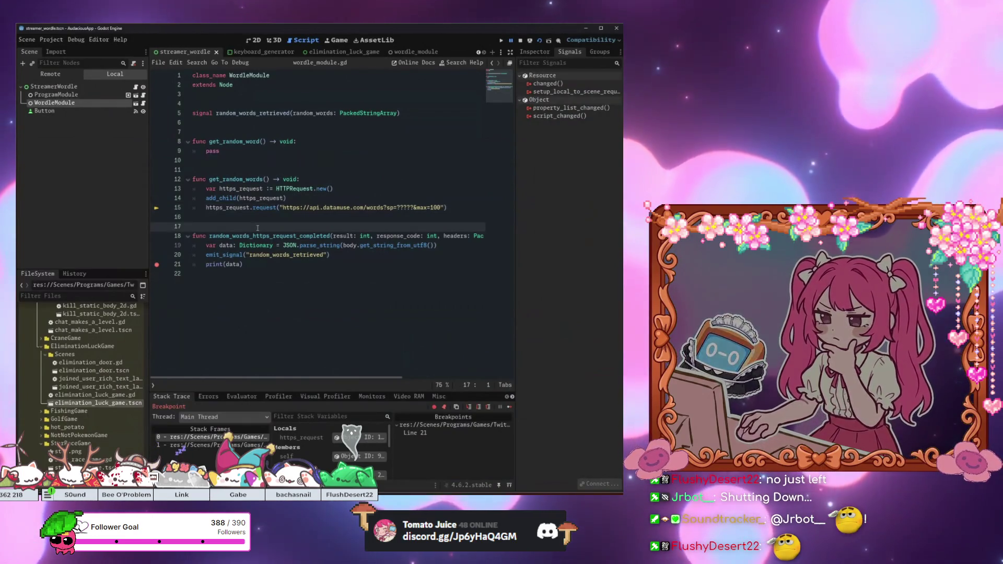
pyautogui.press('F12')
# Step: Check the StreamerWordle script, then open a blank line above the request call in wordle_module
pyautogui.scroll(-5, 314, 209)
pyautogui.click(137, 87)
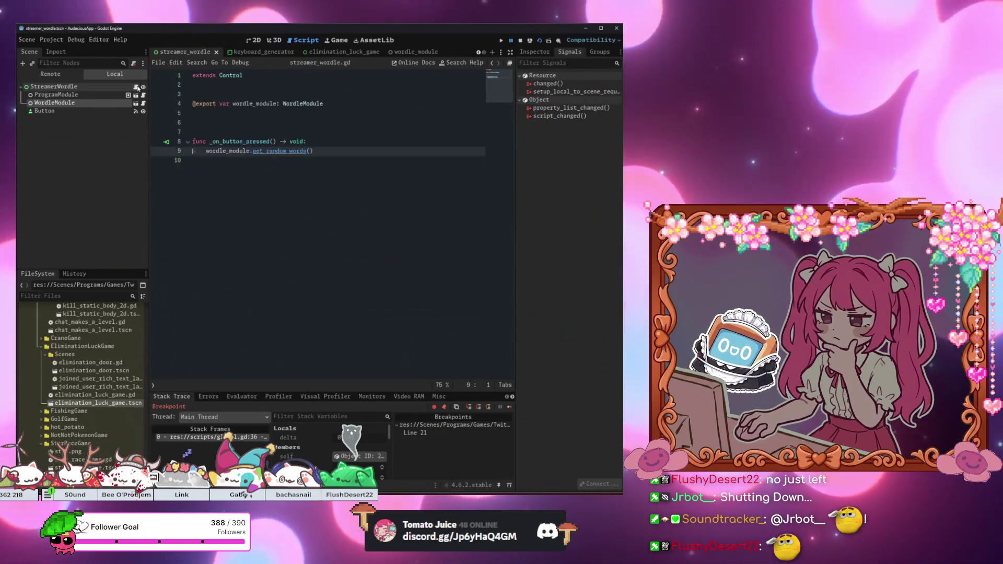
pyautogui.click(195, 169)
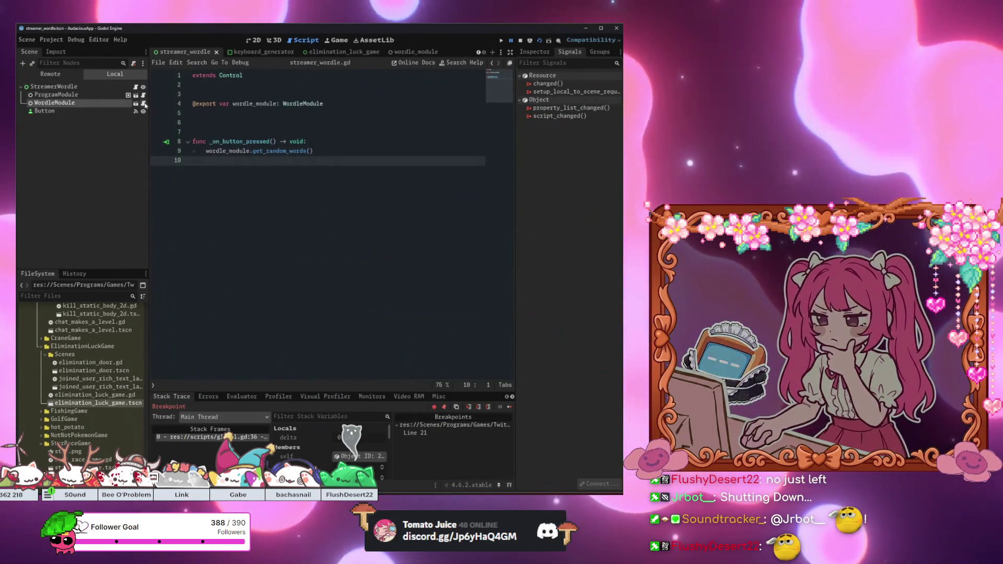
pyautogui.click(144, 104)
pyautogui.press('Up')
pyautogui.press('Up')
pyautogui.press('Up')
pyautogui.press('Down')
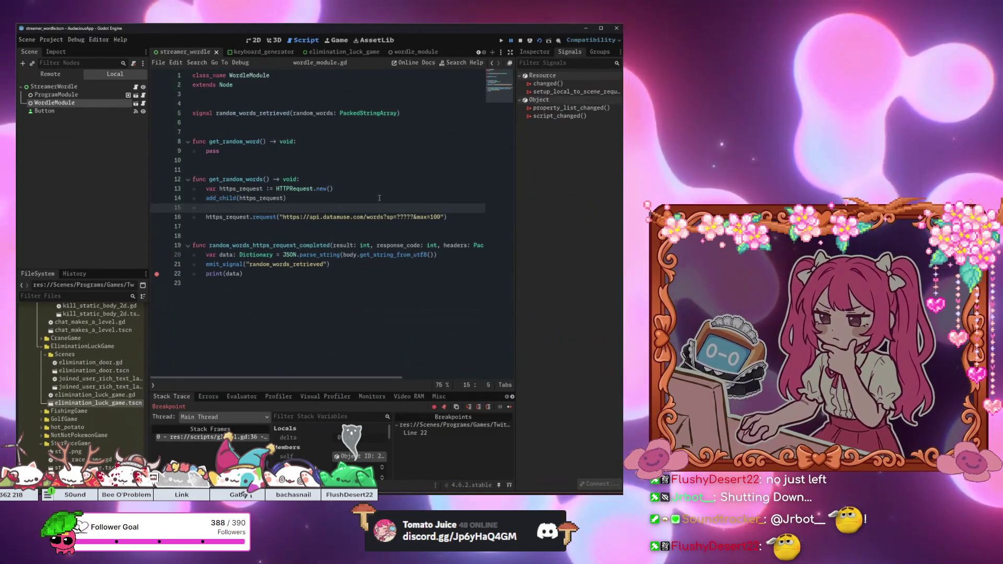
# Step: Connect https_request.request_completed to _random_words_https_request_completed, then save and run
pyautogui.write('https_request.c')
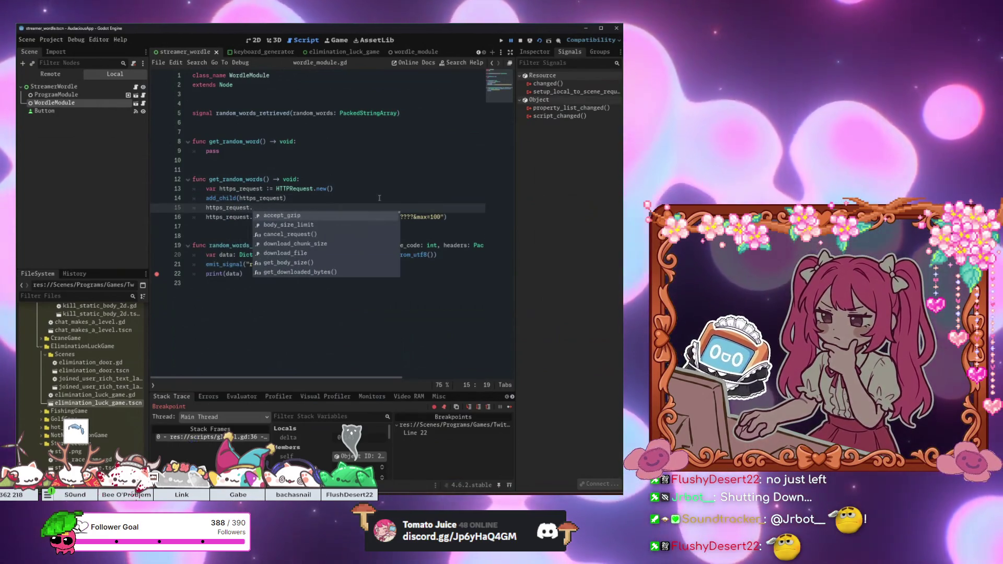
pyautogui.write('request_completed.')
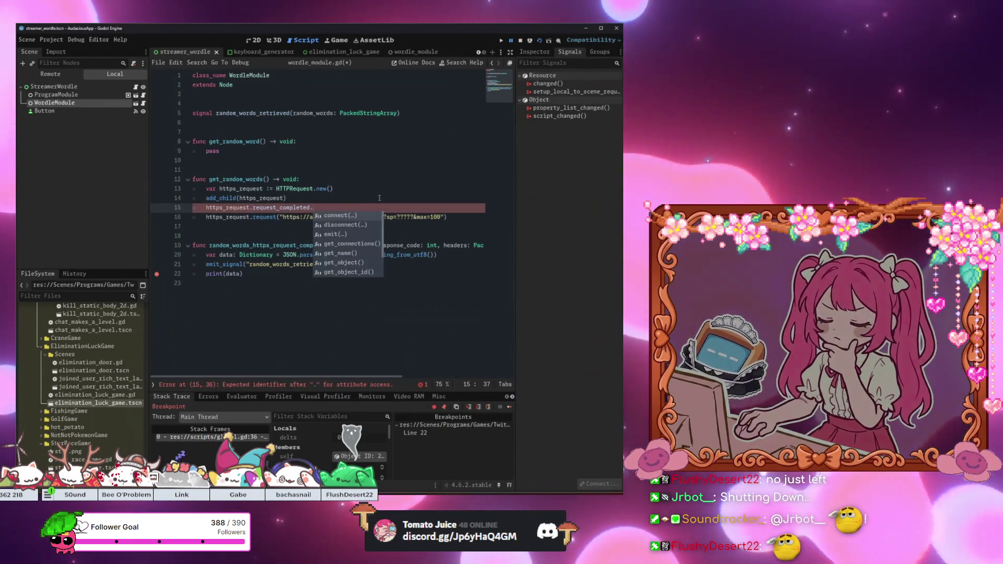
pyautogui.press('Return')
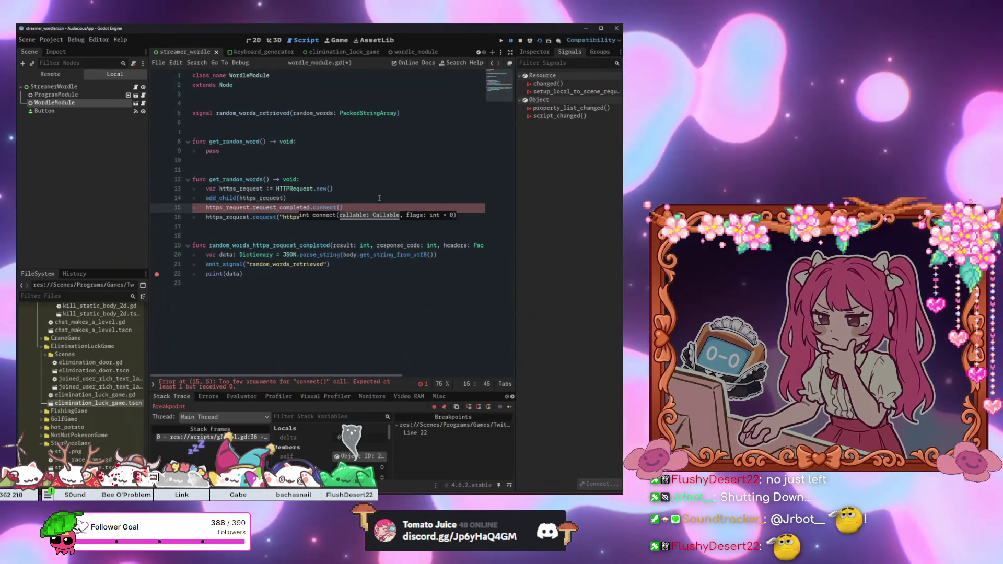
pyautogui.click(210, 246)
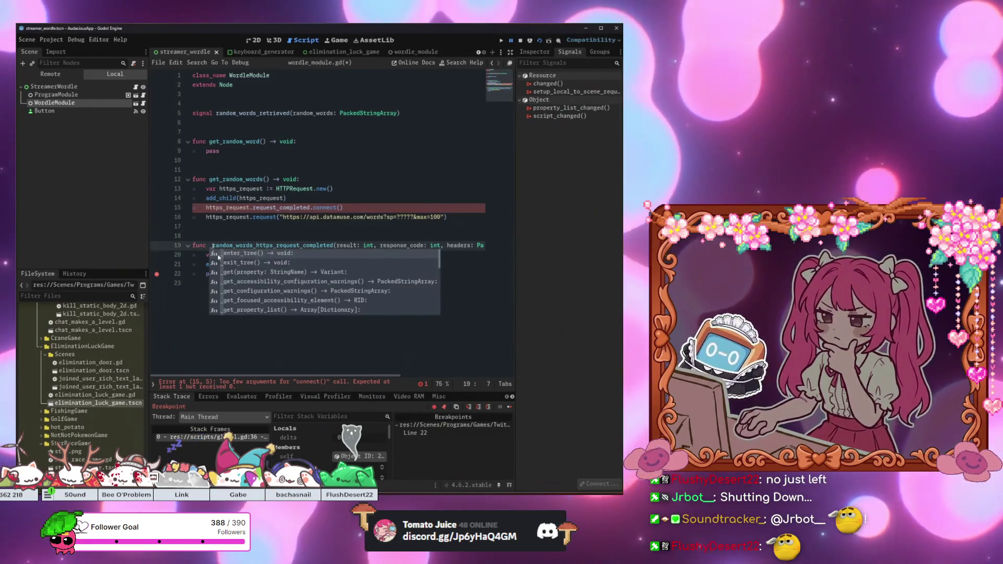
pyautogui.moveTo(211, 246); pyautogui.dragTo(531, 250)
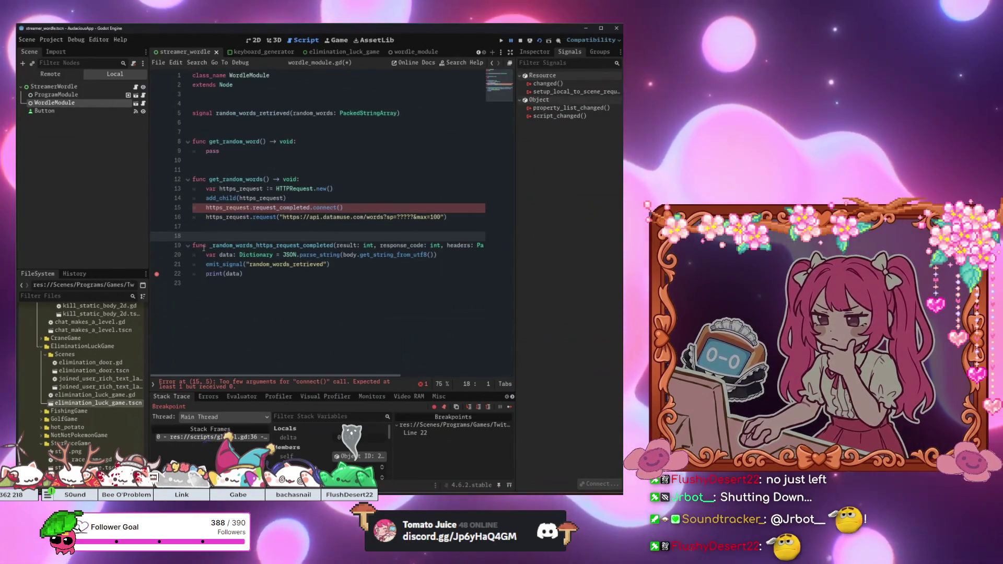
pyautogui.doubleClick(339, 246)
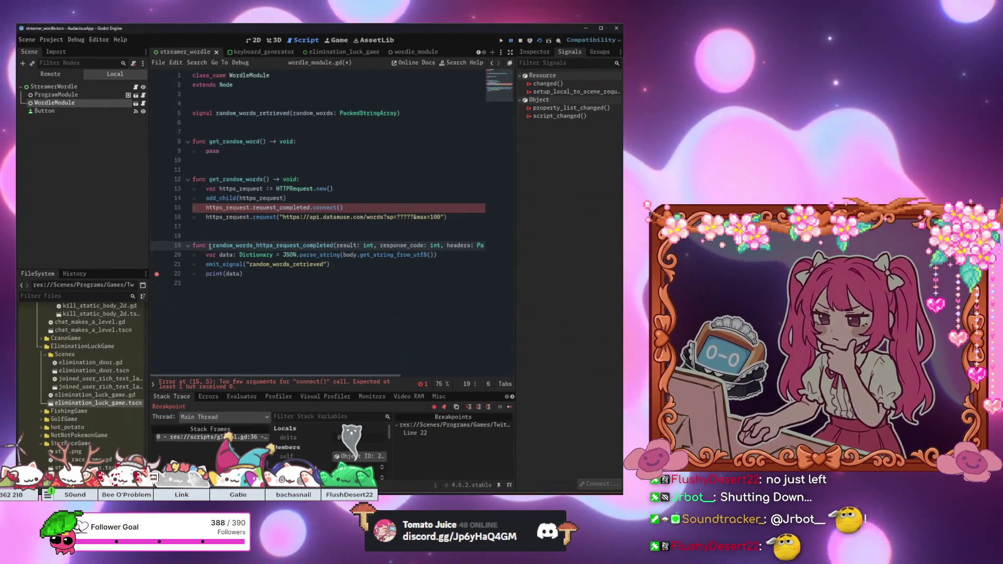
pyautogui.click(343, 219)
pyautogui.click(341, 208)
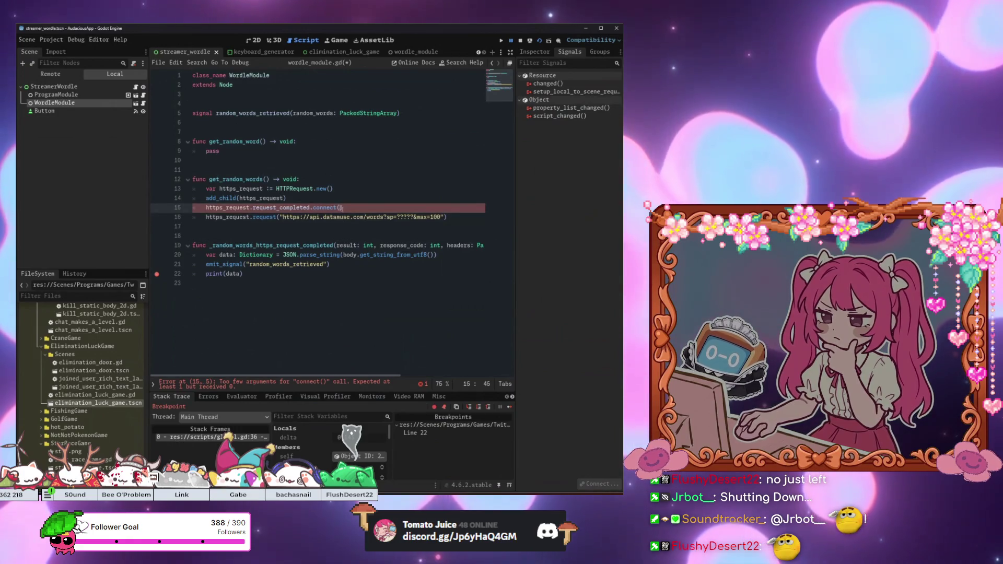
pyautogui.click(349, 236)
pyautogui.press('F5')
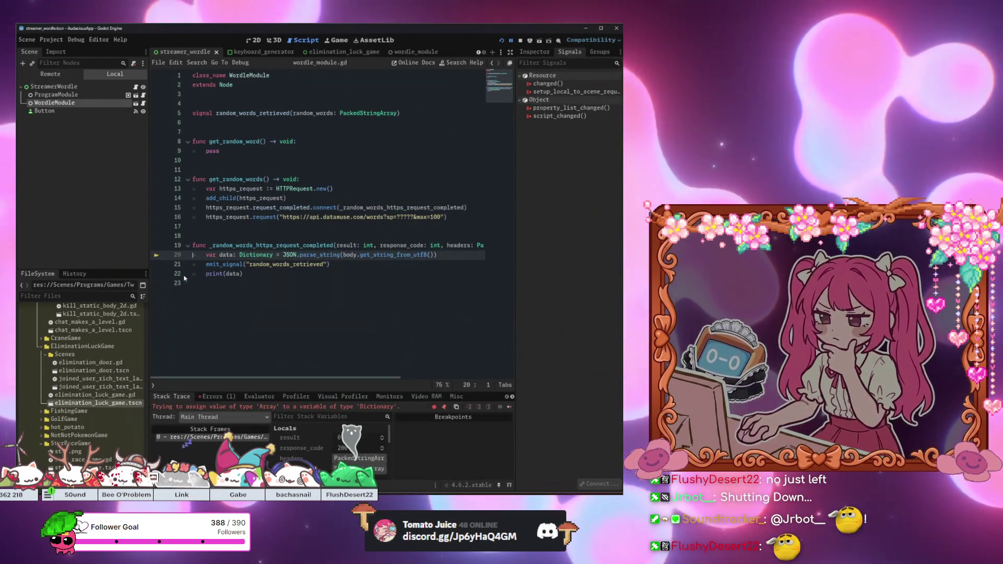
# Step: After checking the Datamuse JSON in the browser, retype data as Array on line 20 and rerun
pyautogui.moveTo(310, 265)
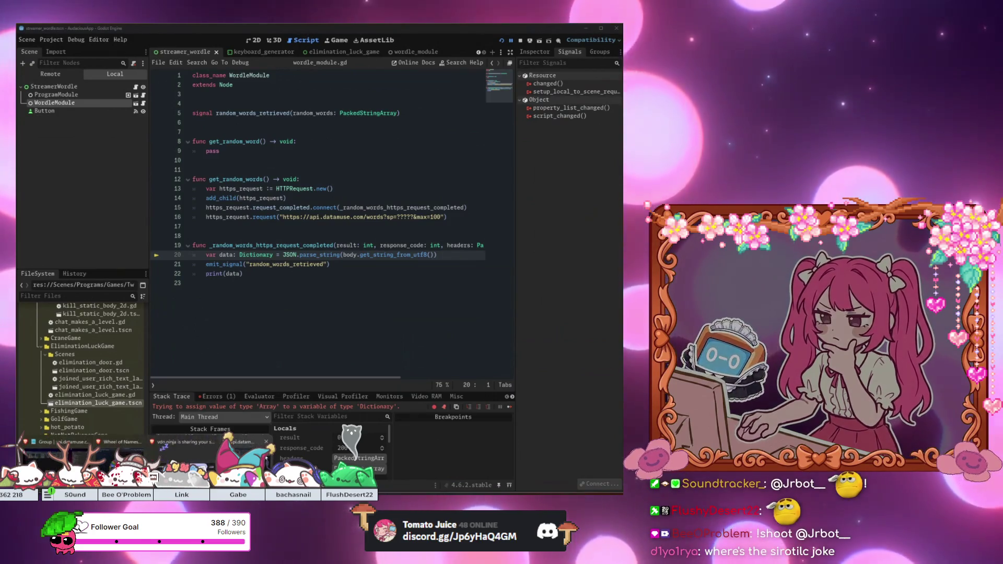
pyautogui.click(245, 442)
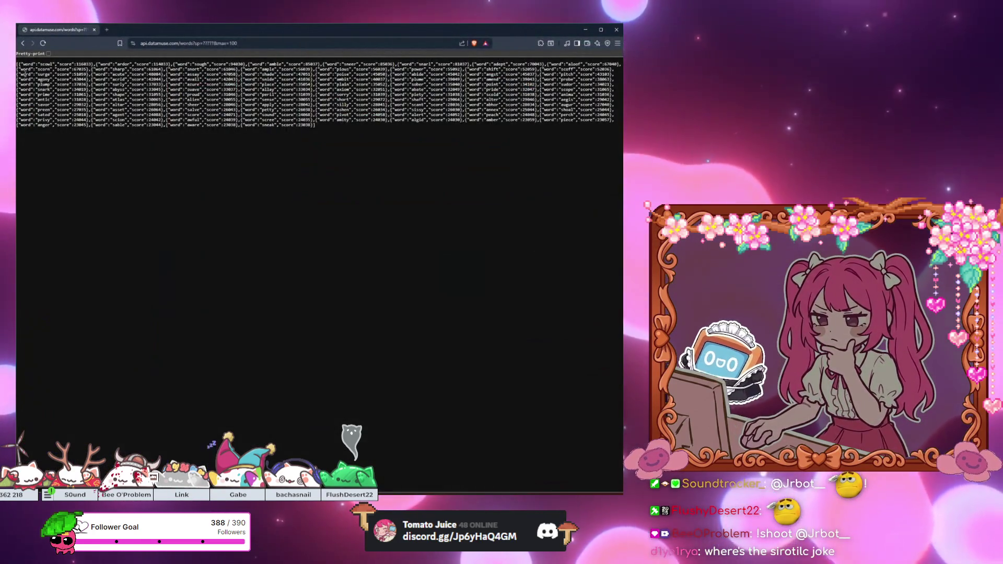
pyautogui.hotkey('alt', 'Tab')
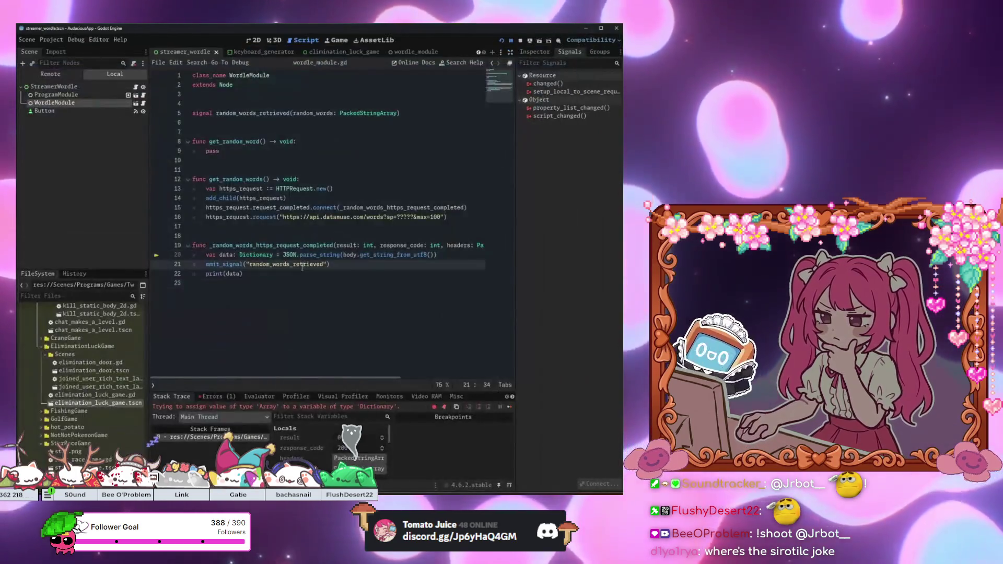
pyautogui.write('a: Arra')
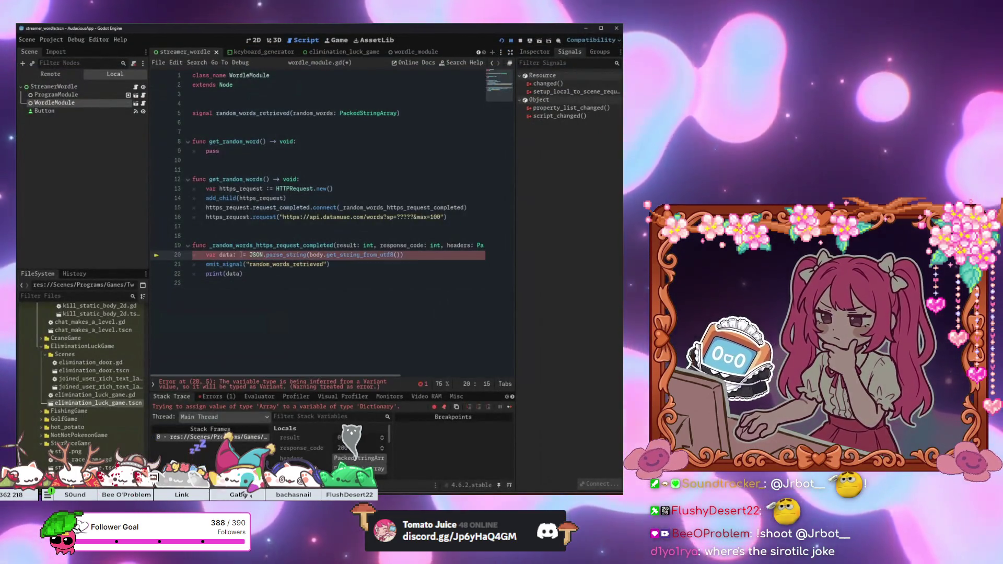
pyautogui.write('y')
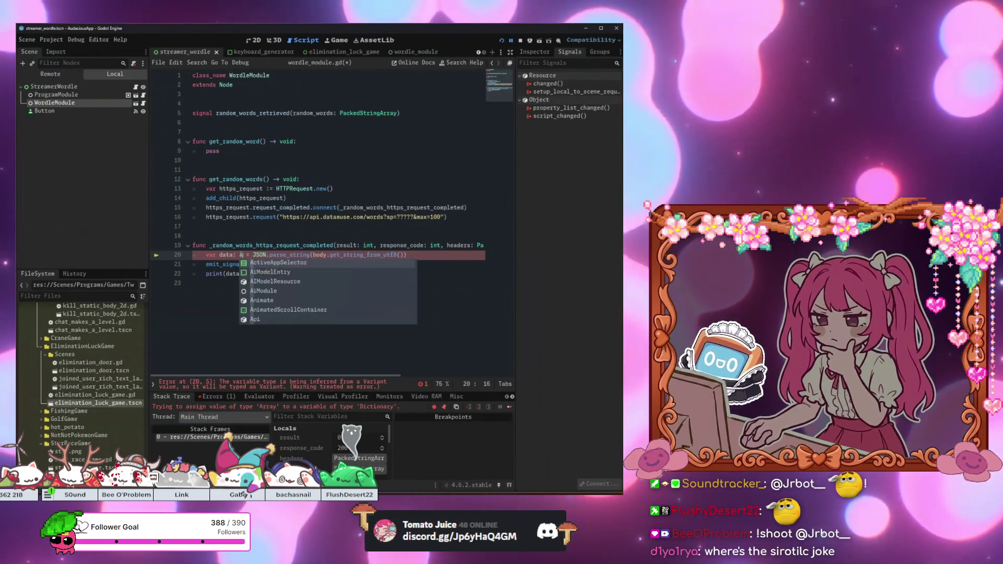
pyautogui.press('Escape')
pyautogui.click(372, 291)
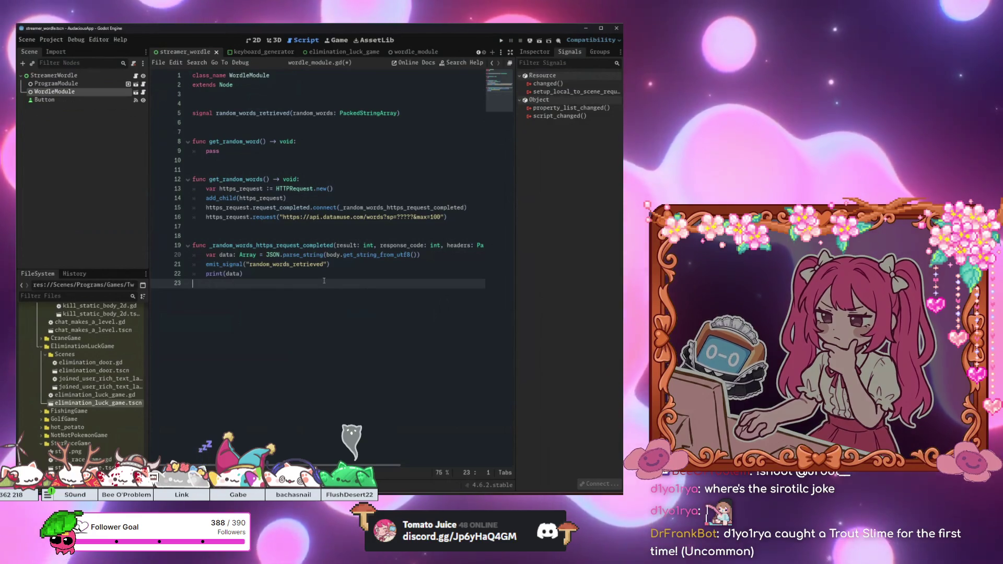
pyautogui.press('F5')
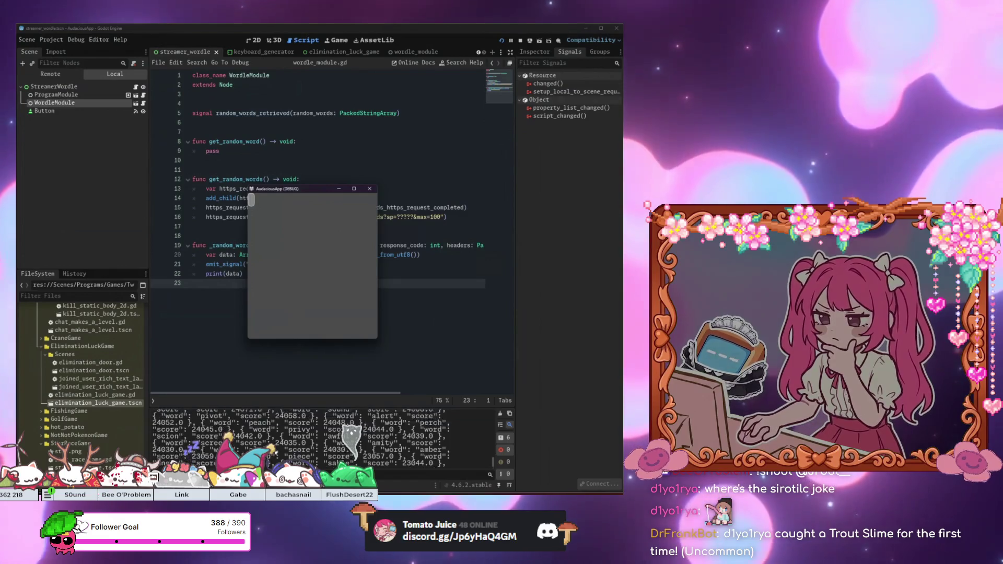
# Step: Scroll through the printed Datamuse word-and-score list in Output, then return to the browser
pyautogui.scroll(10, 388, 456)
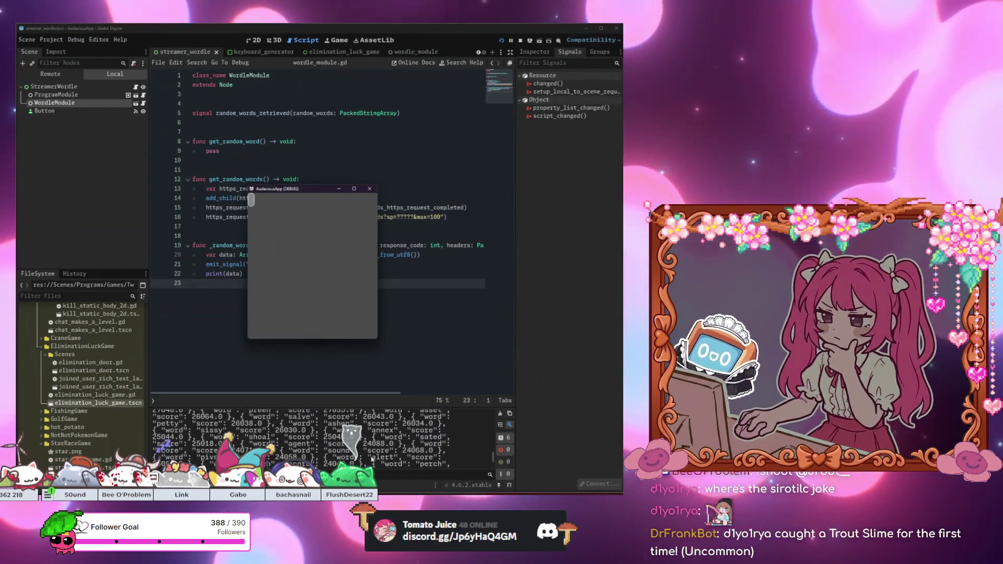
pyautogui.scroll(15, 348, 458)
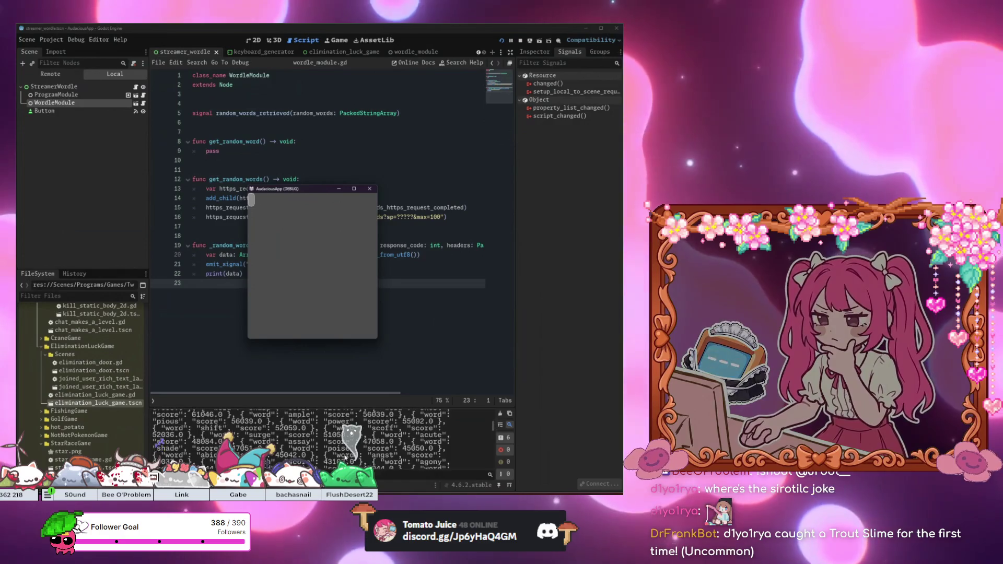
pyautogui.scroll(-1, 260, 440)
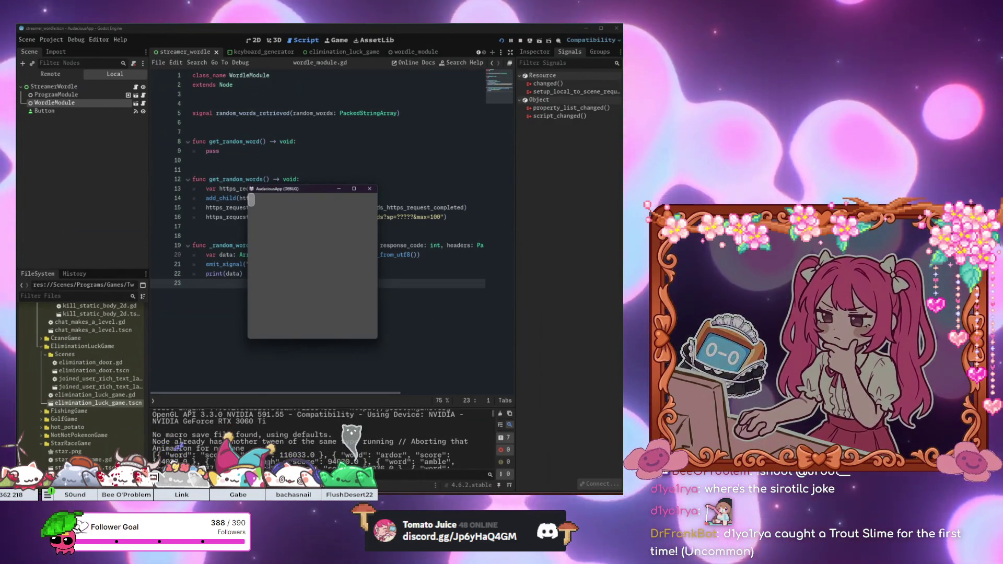
pyautogui.scroll(-15, 283, 448)
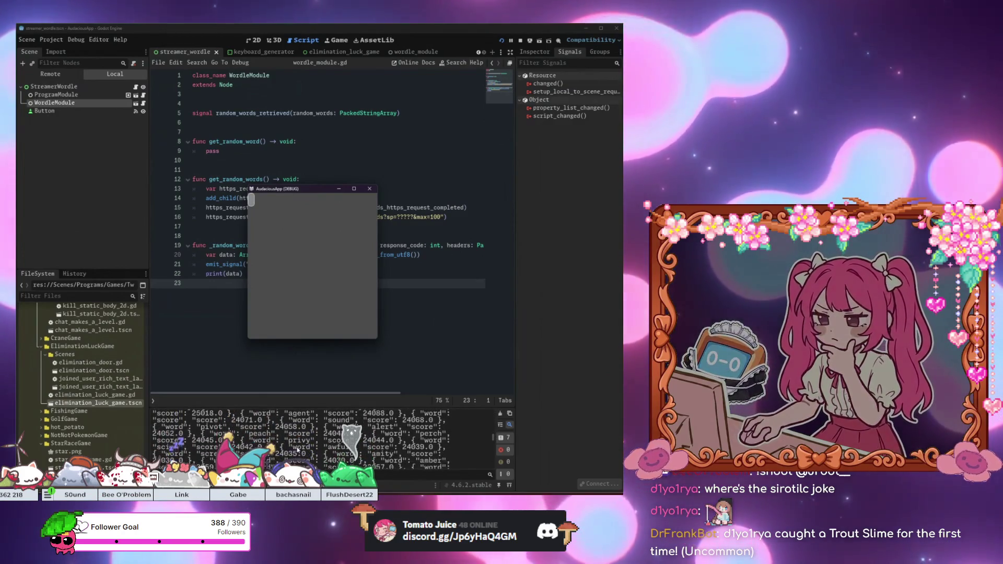
pyautogui.scroll(-10, 283, 448)
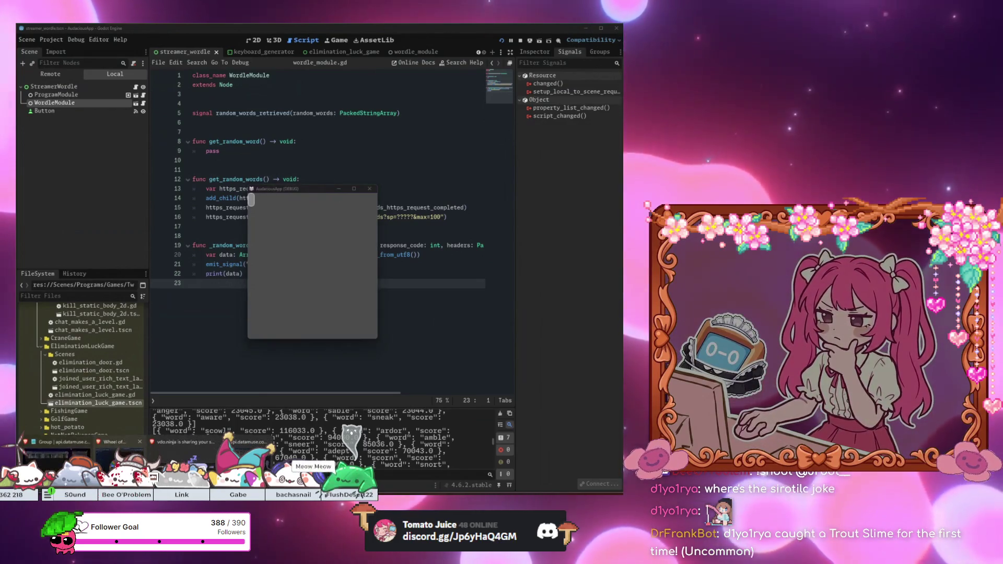
pyautogui.hotkey('alt', 'Tab')
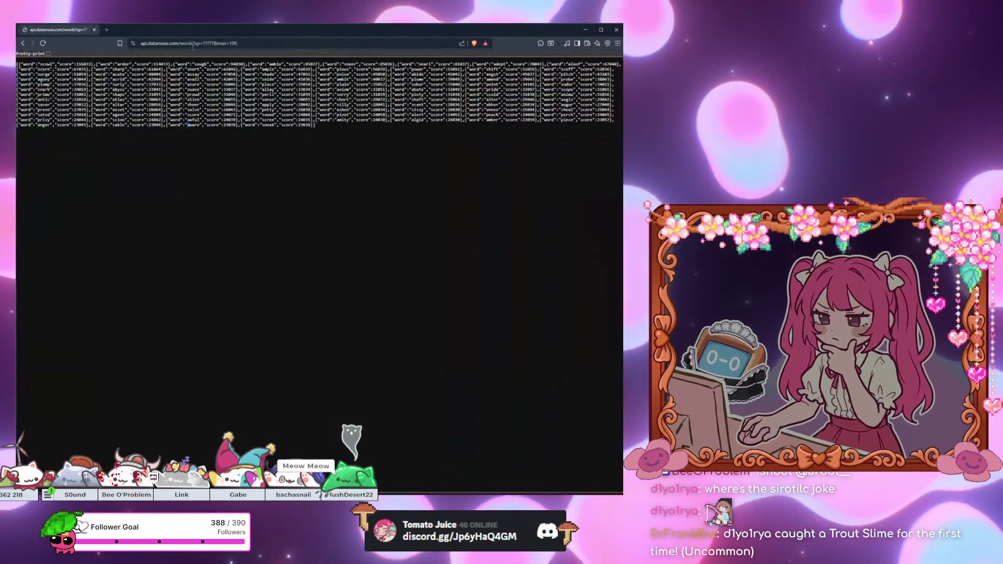
# Step: Copy the api.datamuse.com domain and load it in a new tab
pyautogui.click(235, 43)
pyautogui.click(262, 43)
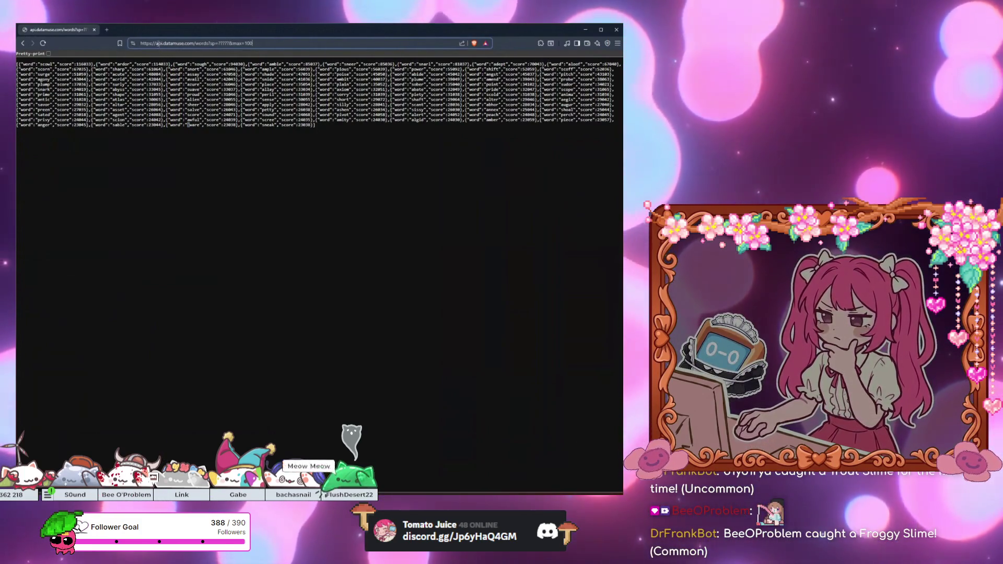
pyautogui.moveTo(155, 43); pyautogui.dragTo(191, 43)
pyautogui.hotkey('ctrl', 'c')
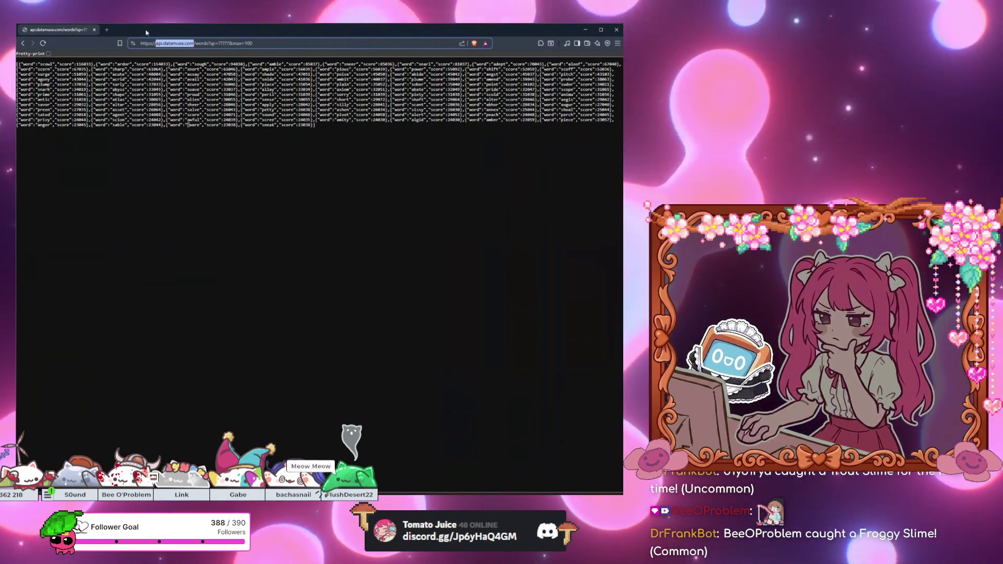
pyautogui.click(107, 29)
pyautogui.hotkey('ctrl', 'v')
pyautogui.press('Return')
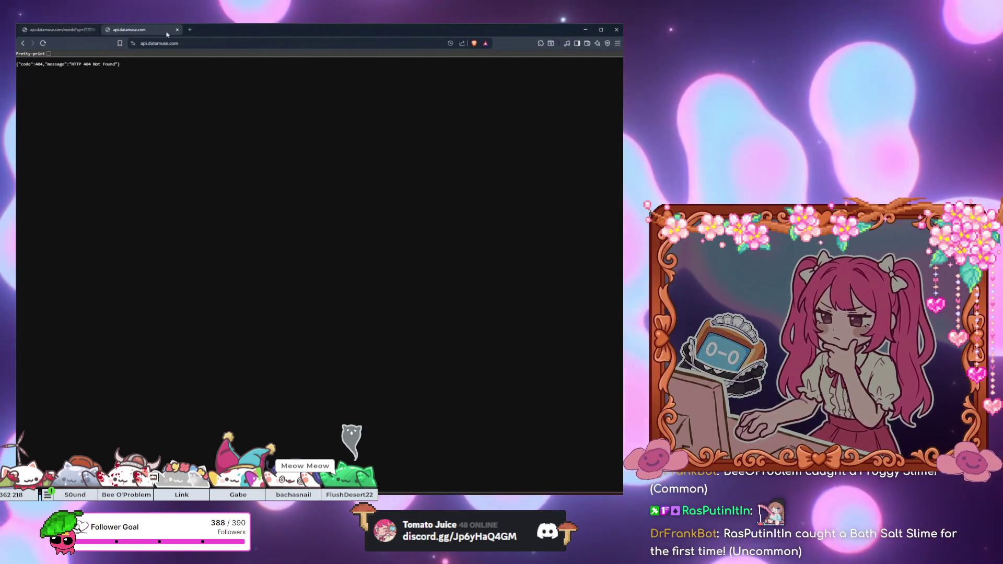
# Step: Change the address to datamuse.com/api to load the API documentation
pyautogui.click(148, 43)
pyautogui.press('BackSpace')
pyautogui.press('BackSpace')
pyautogui.press('BackSpace')
pyautogui.press('Return')
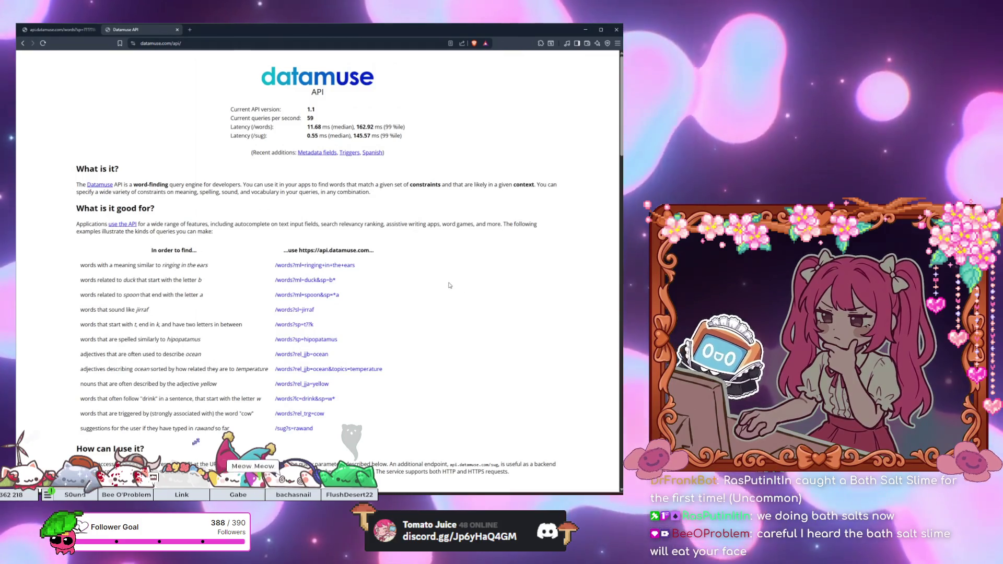
# Step: Read through the Datamuse docs, then pin Dark Reader and turn it on for datamuse.com
pyautogui.scroll(-5, 438, 275)
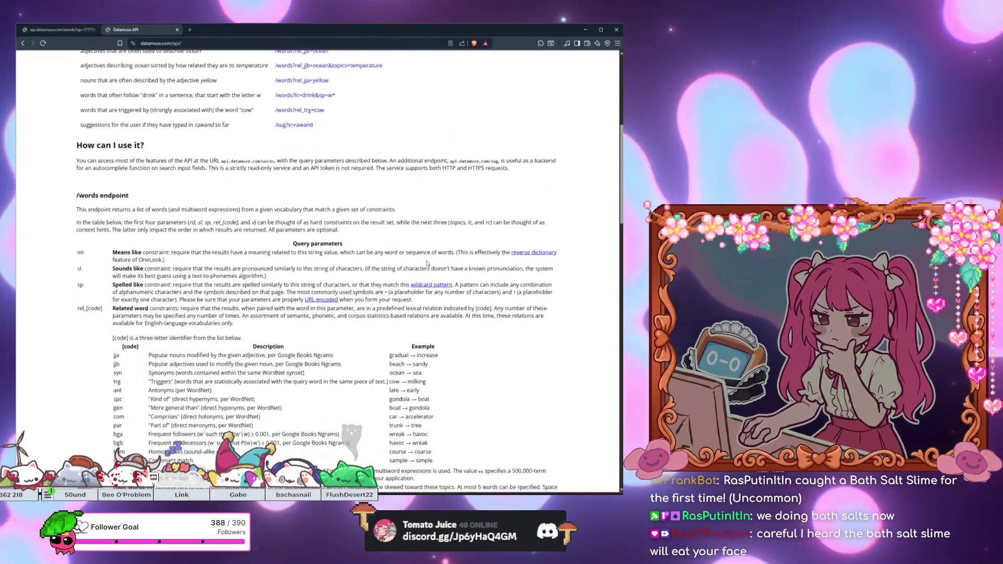
pyautogui.scroll(-10, 426, 262)
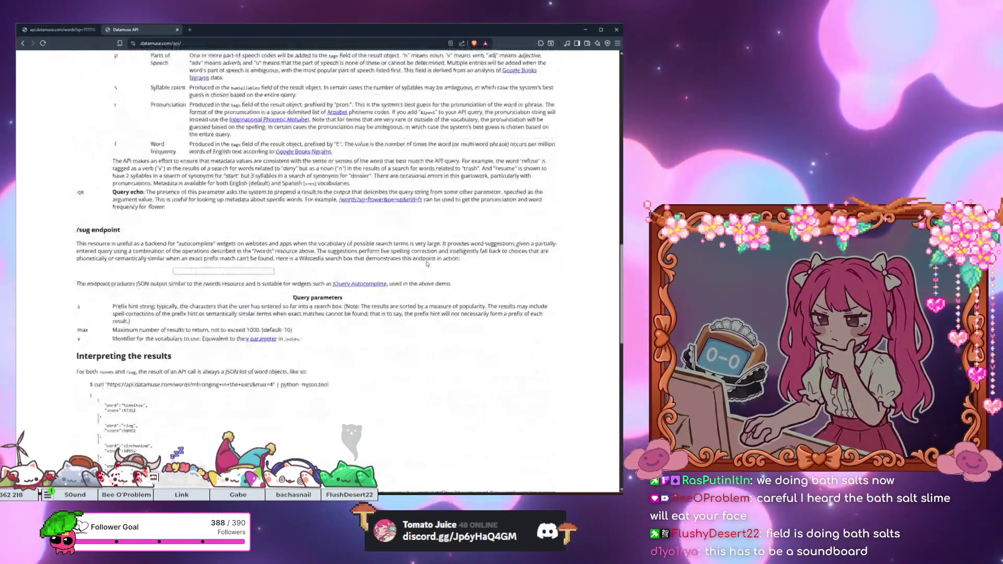
pyautogui.scroll(-3, 407, 251)
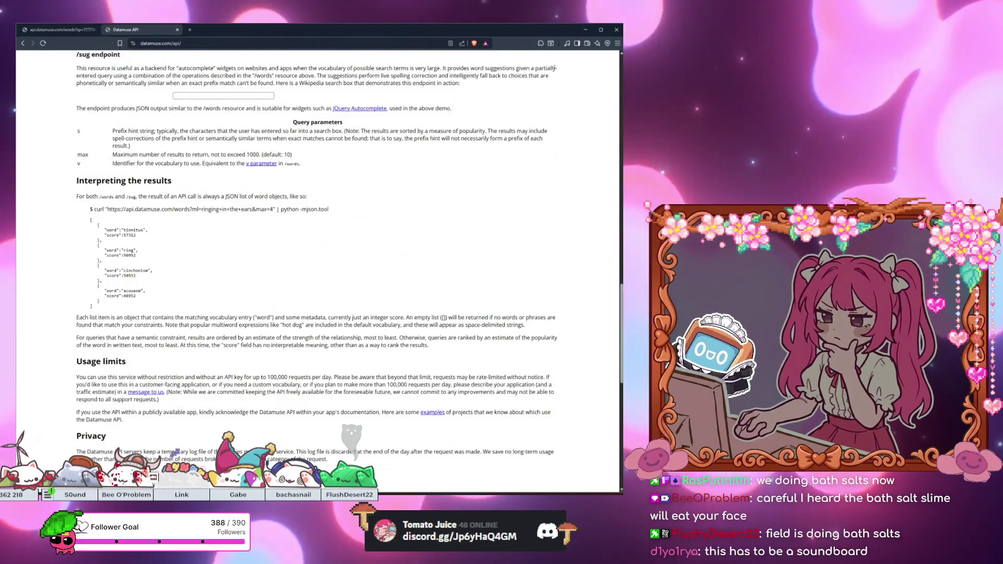
pyautogui.click(541, 43)
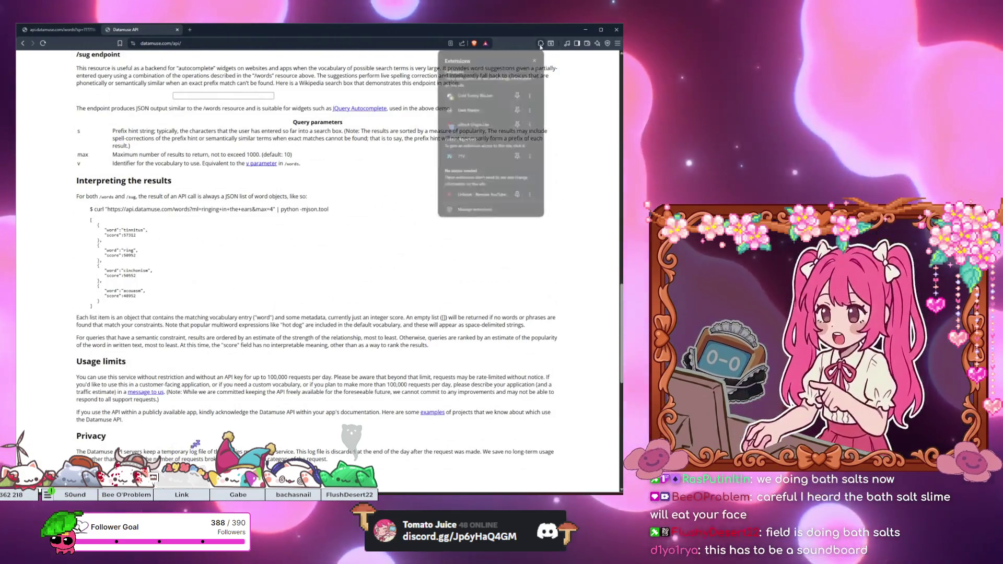
pyautogui.click(479, 104)
pyautogui.click(479, 43)
pyautogui.click(509, 78)
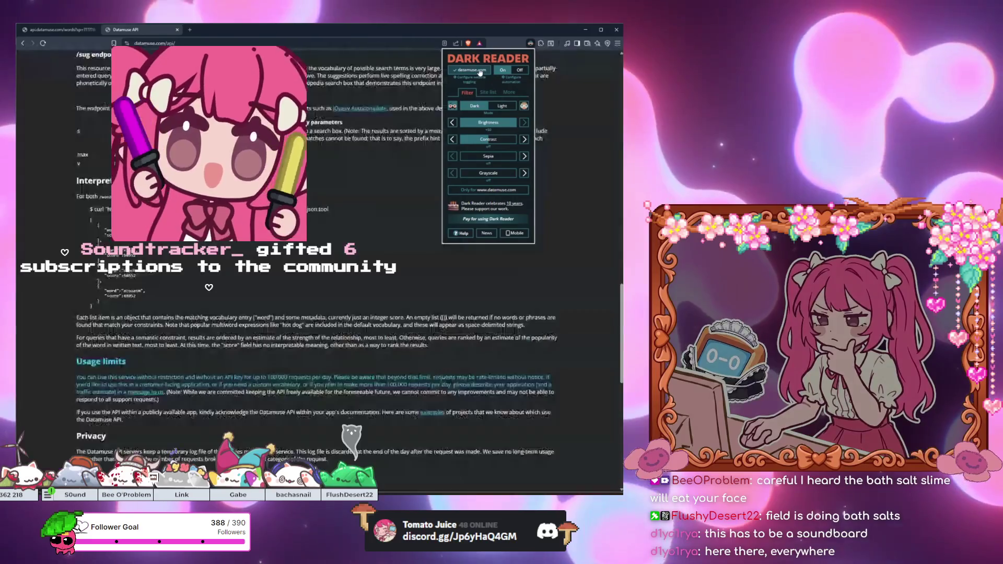
pyautogui.click(343, 275)
pyautogui.scroll(-5, 343, 275)
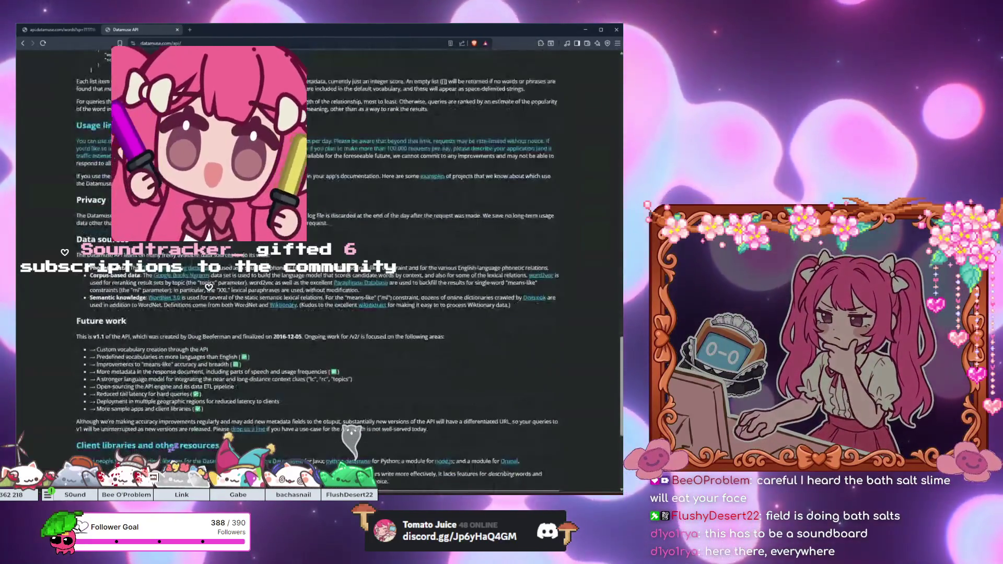
pyautogui.scroll(10, 344, 276)
pyautogui.scroll(15, 343, 276)
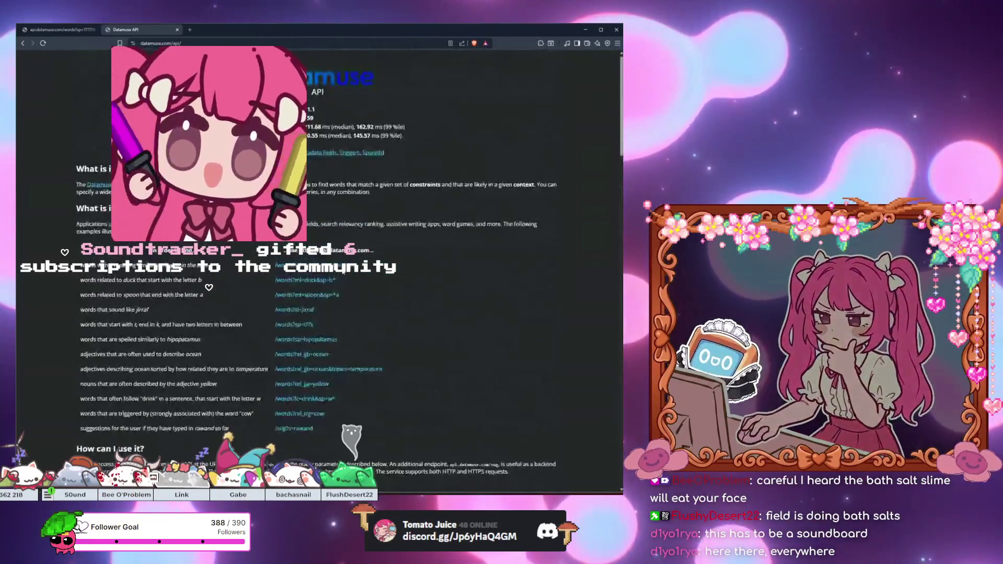
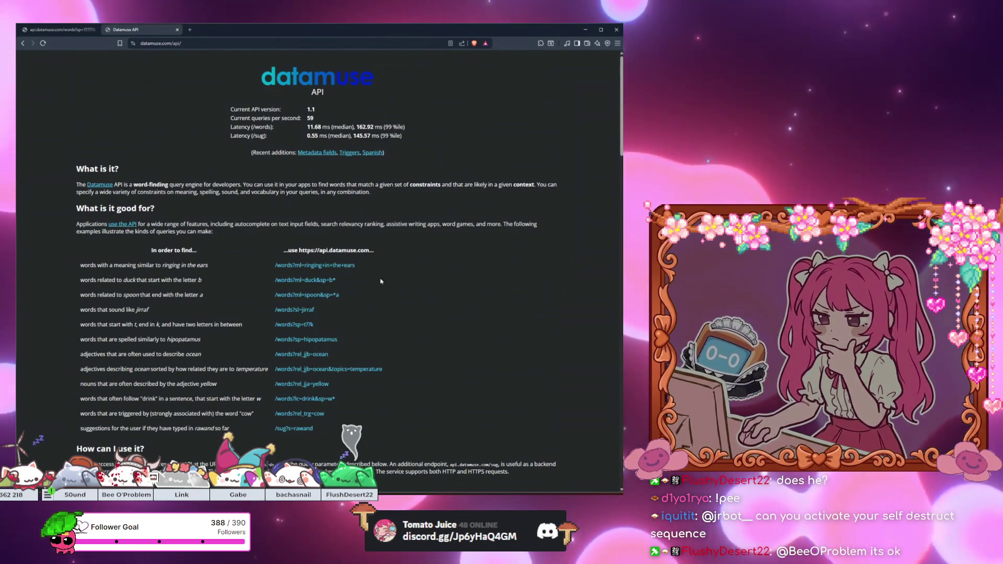
# Step: Scroll the Datamuse docs down to the /words query parameters, briefly checking the JSON results tab
pyautogui.scroll(-4, 287, 286)
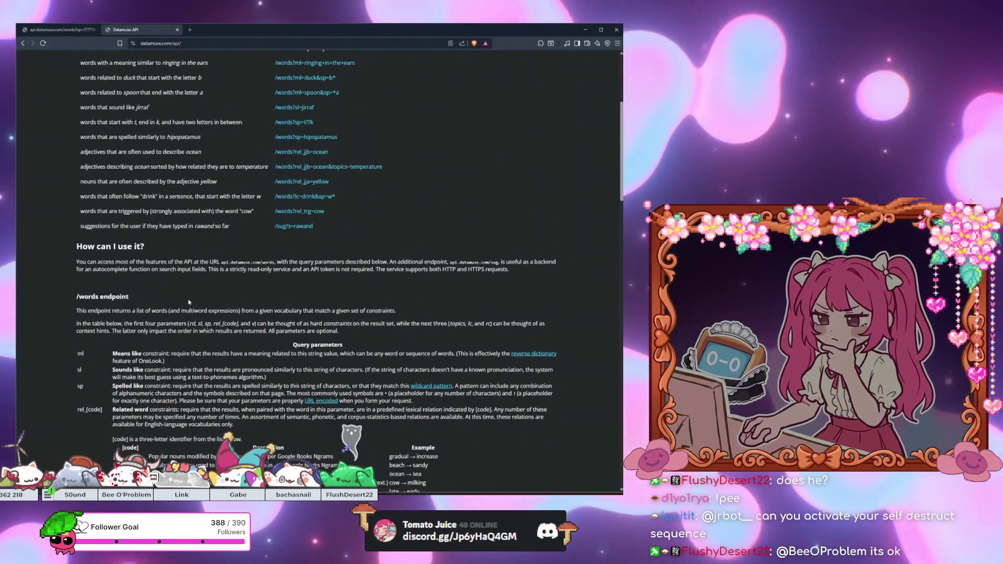
pyautogui.scroll(-1, 187, 304)
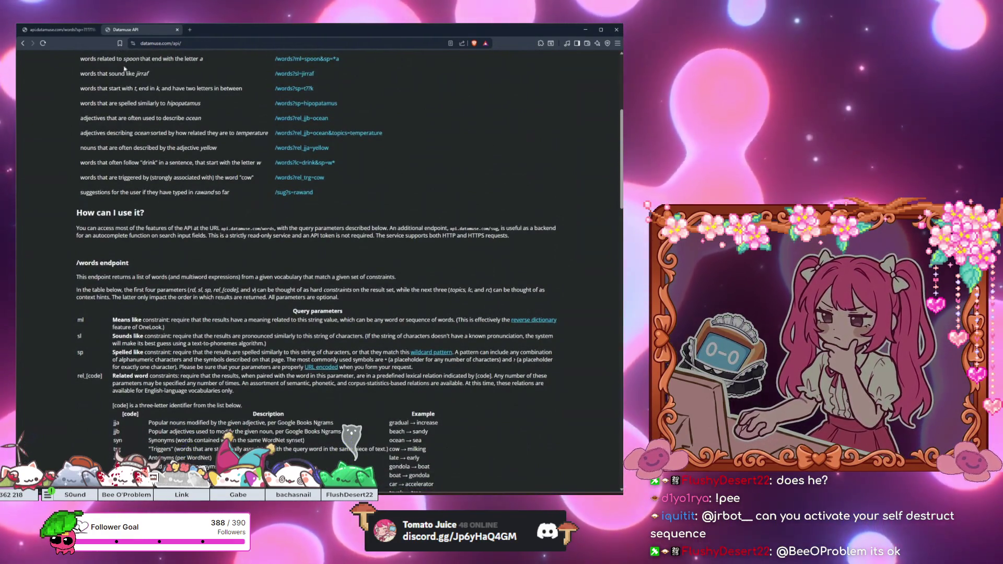
pyautogui.click(61, 33)
pyautogui.click(145, 32)
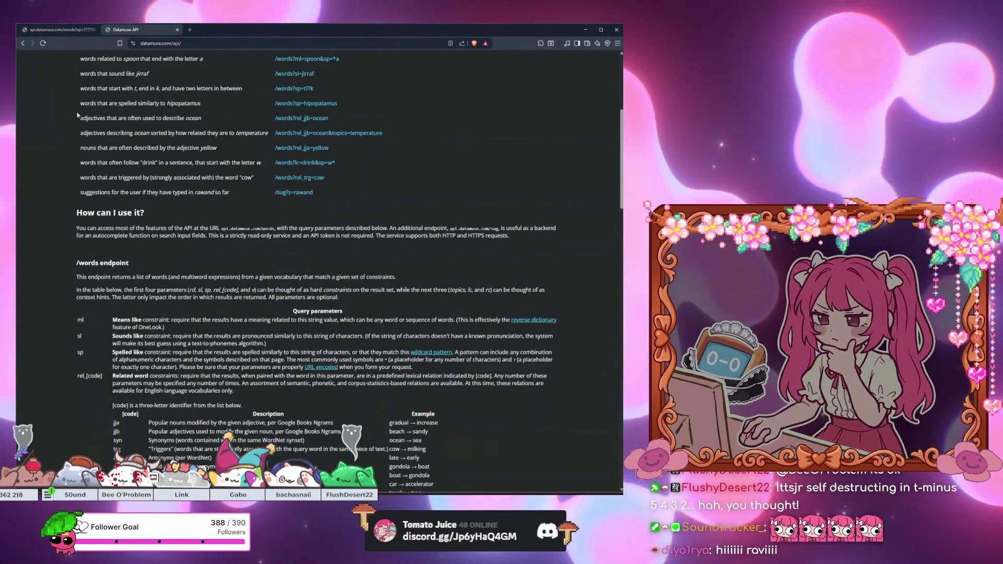
pyautogui.scroll(-3, 77, 115)
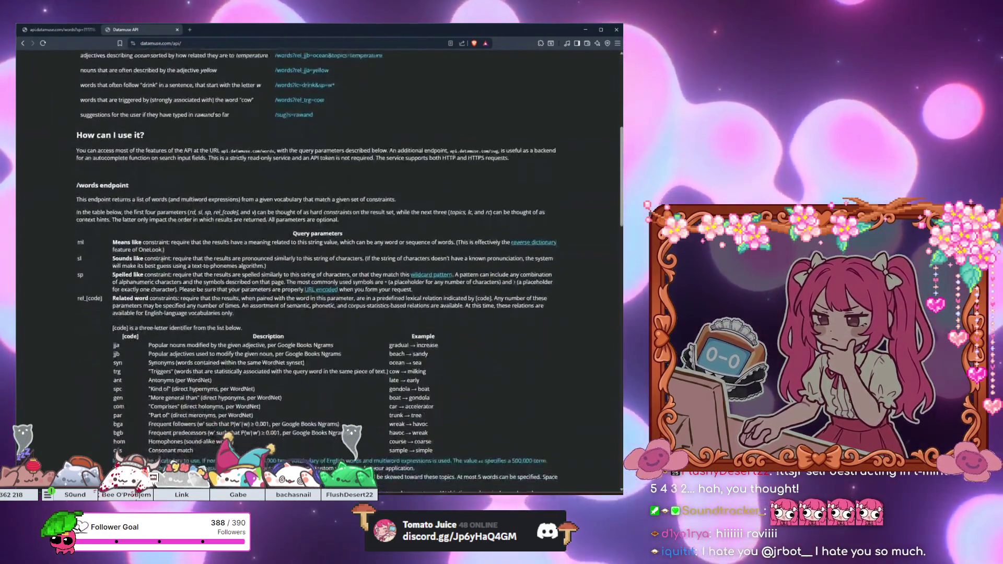
# Step: Scroll past the metadata flags section and open a new blank tab beside the Datamuse tabs
pyautogui.scroll(-5, 162, 260)
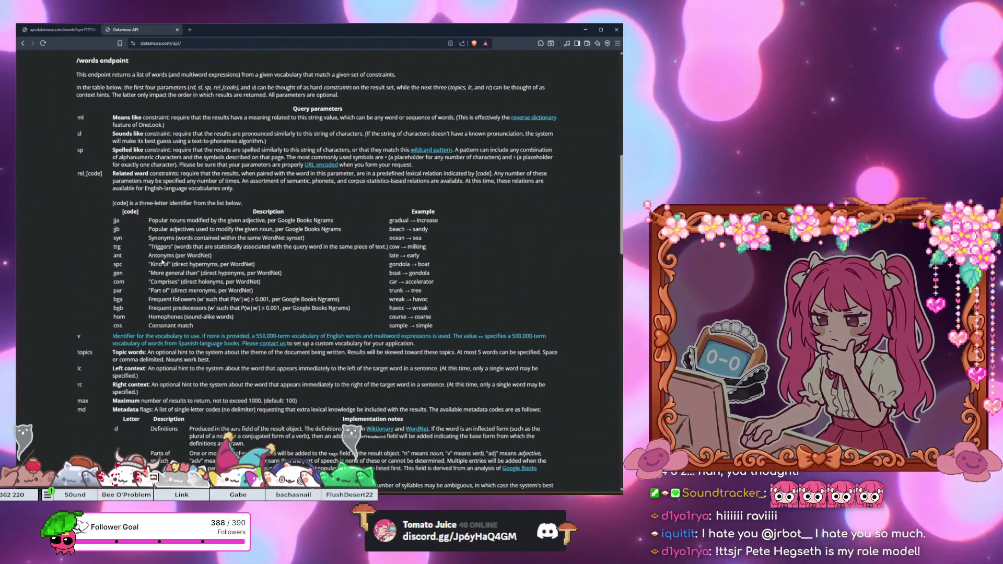
pyautogui.scroll(-1, 163, 263)
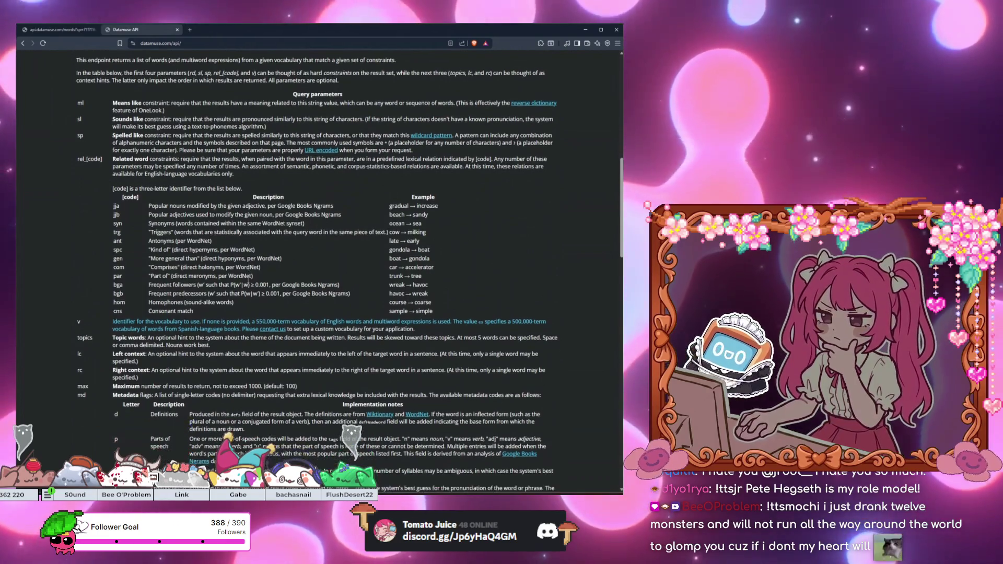
pyautogui.scroll(-3, 246, 274)
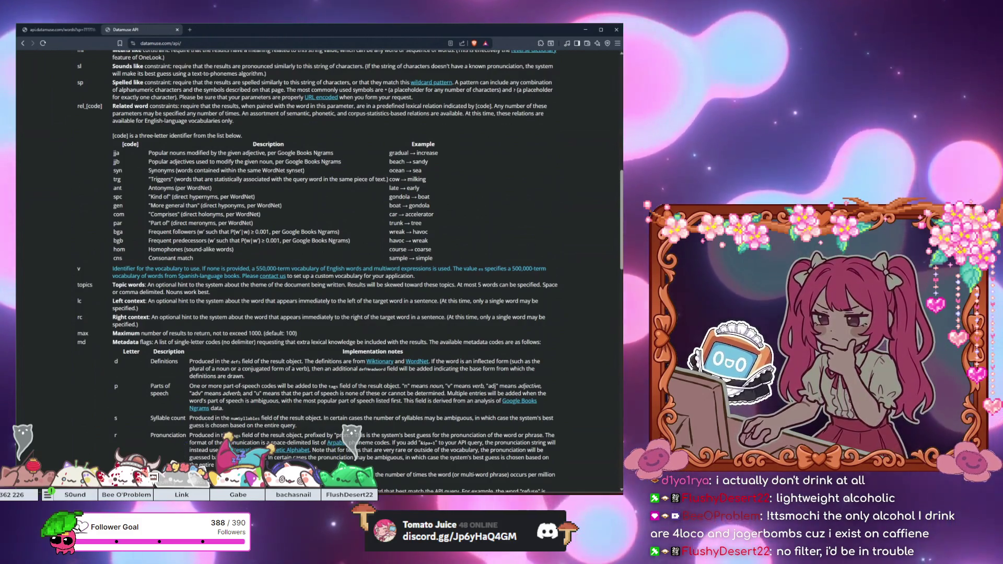
pyautogui.hotkey('alt', 'Tab')
pyautogui.hotkey('alt', 'Tab')
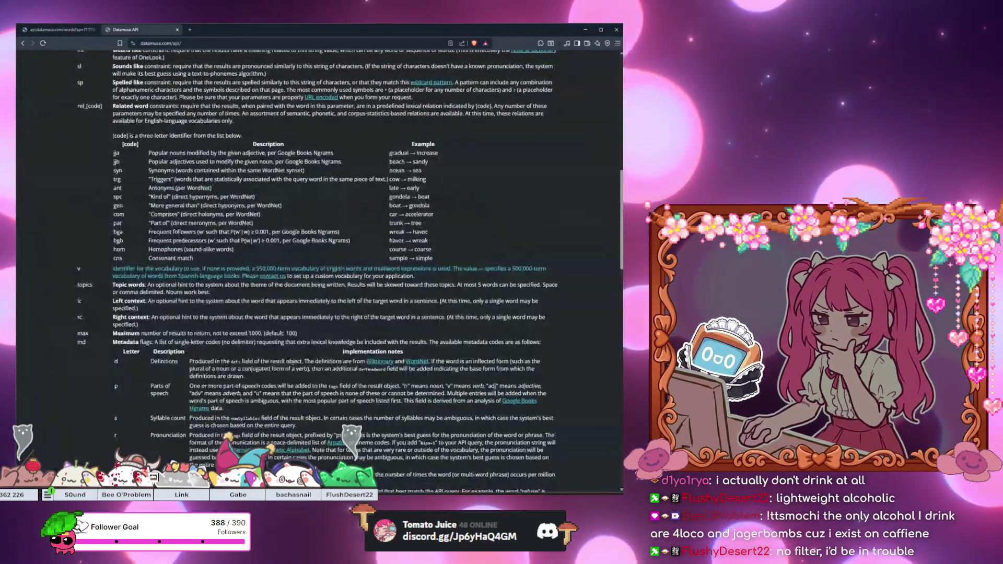
pyautogui.click(190, 30)
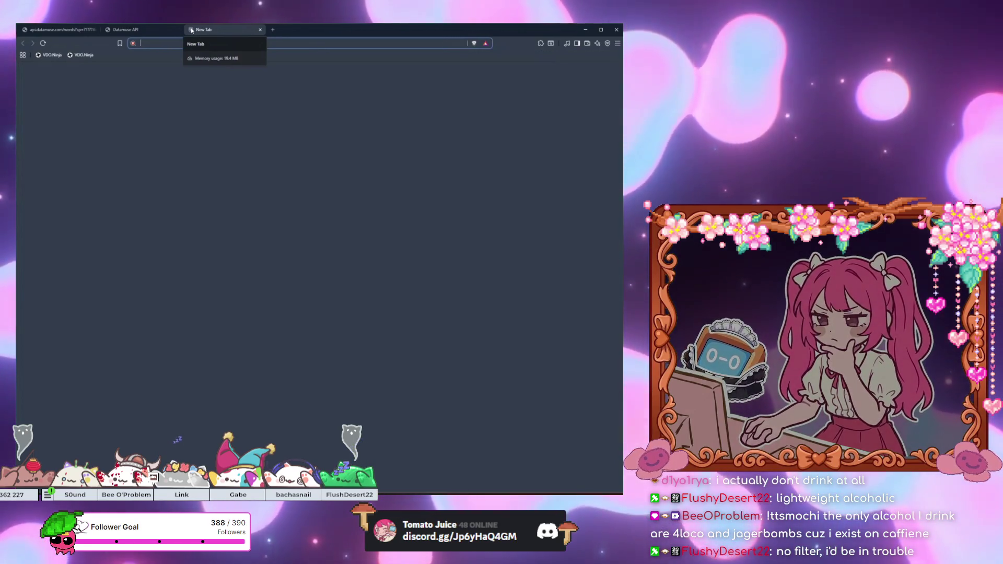
pyautogui.write('https://')
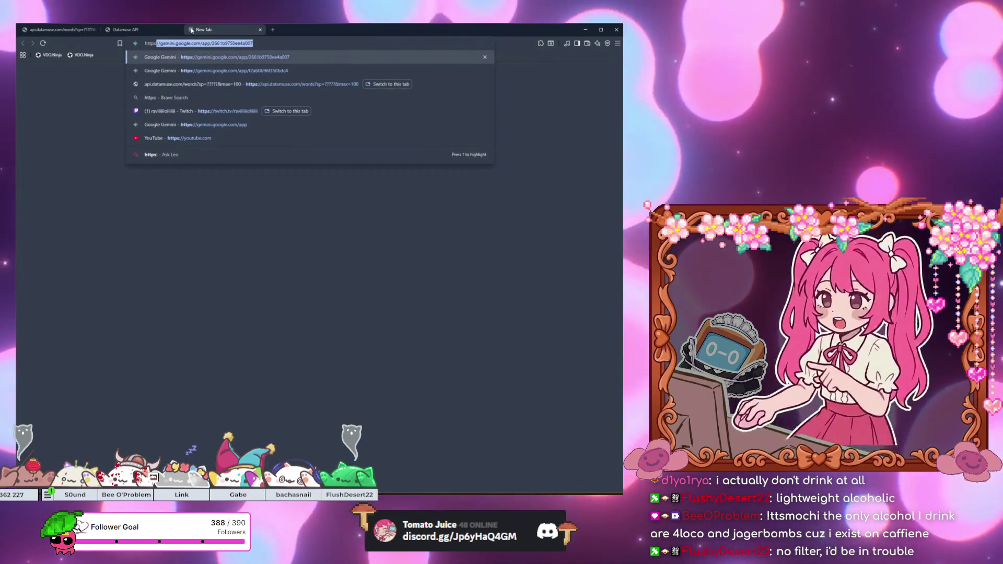
pyautogui.write('random')
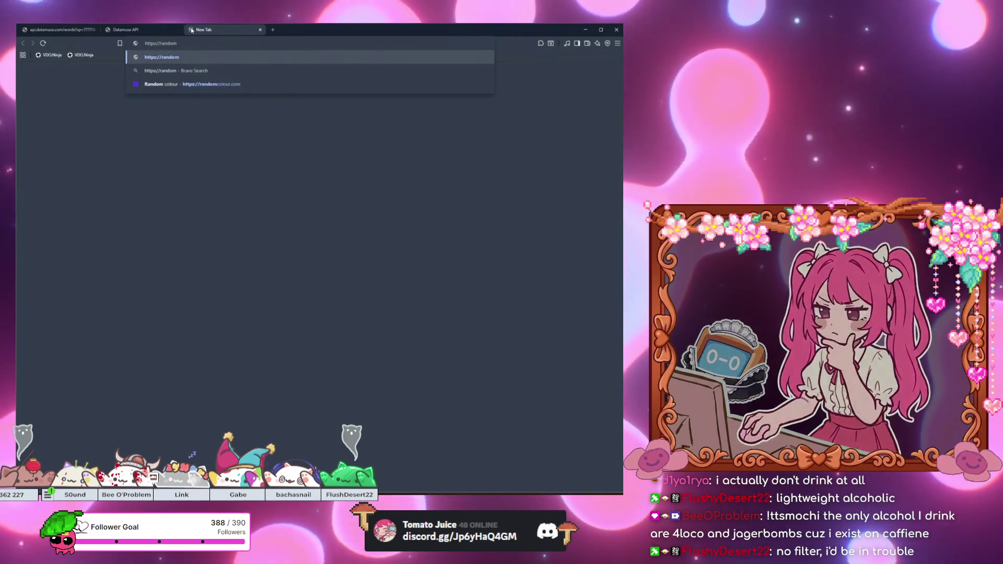
pyautogui.write('-word')
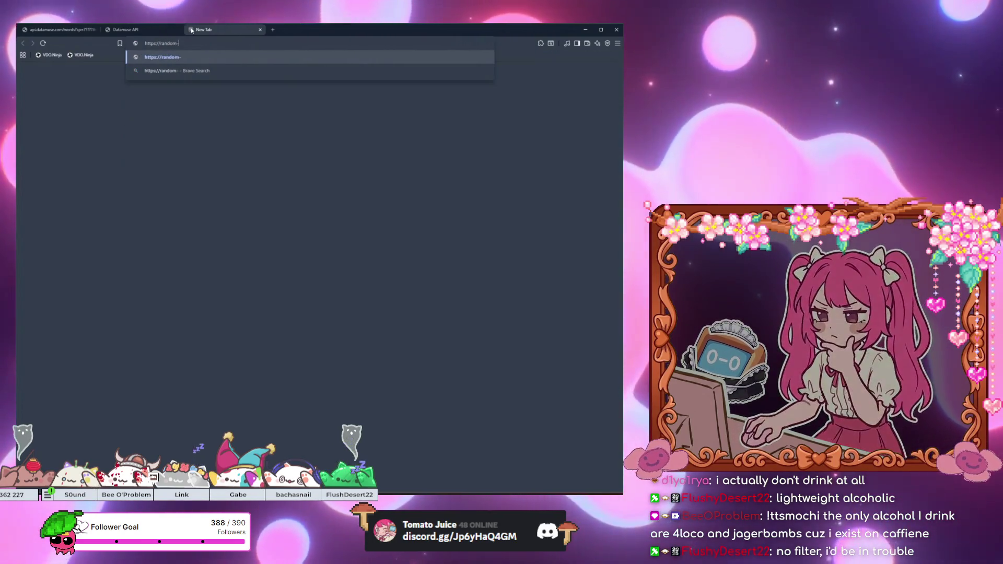
pyautogui.write('-api.hero')
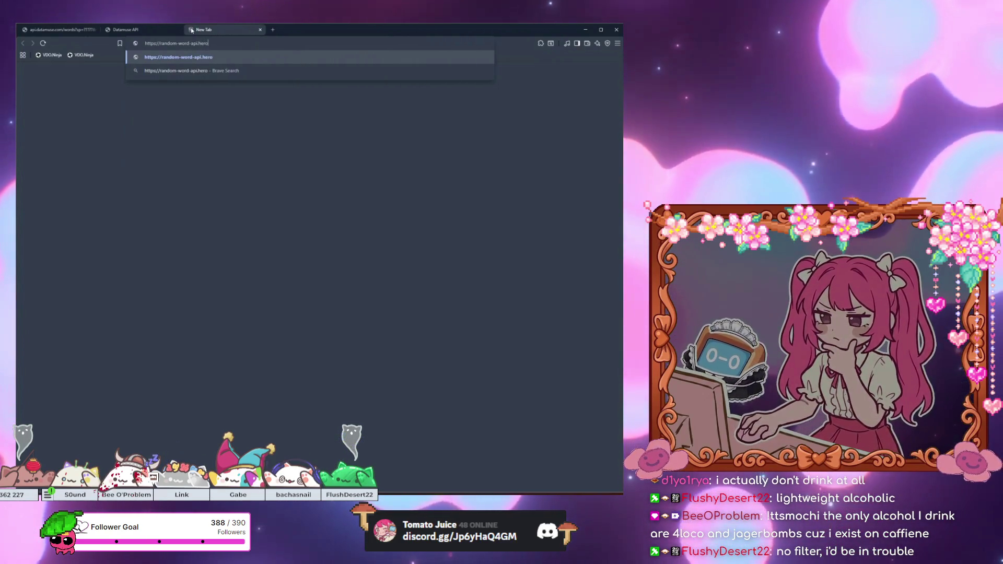
pyautogui.write('kuapp.com/word')
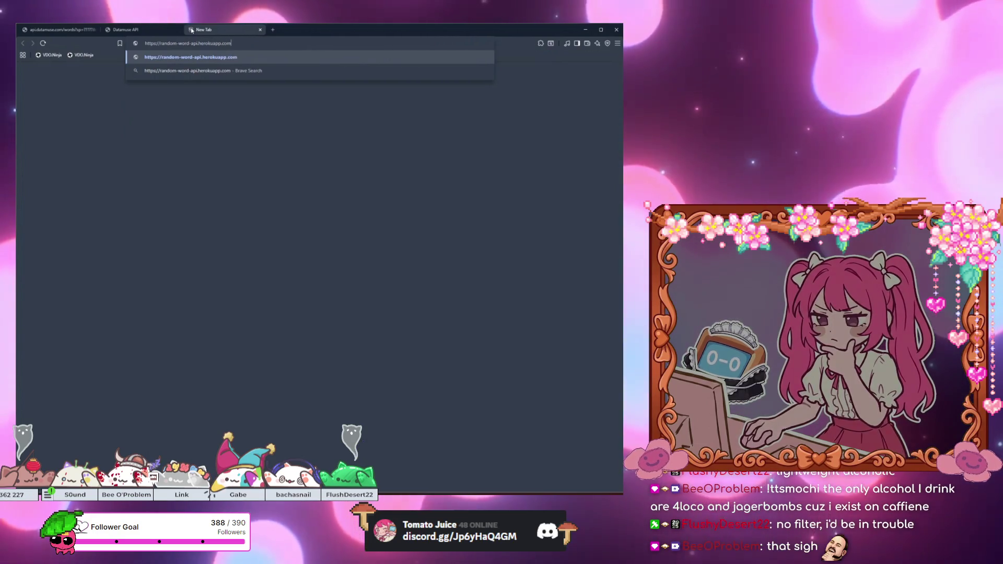
pyautogui.write('?length=')
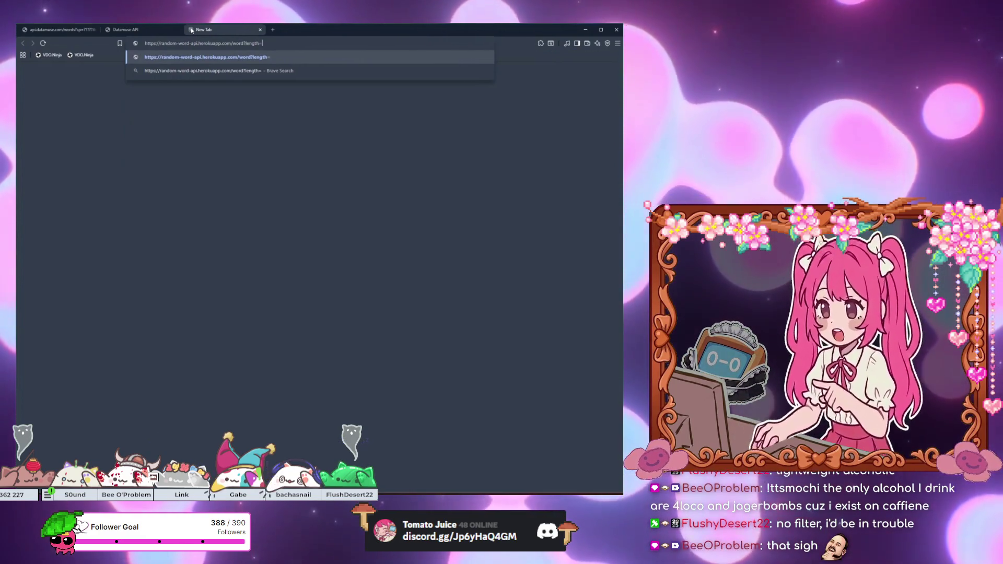
pyautogui.write('5')
pyautogui.press('Return')
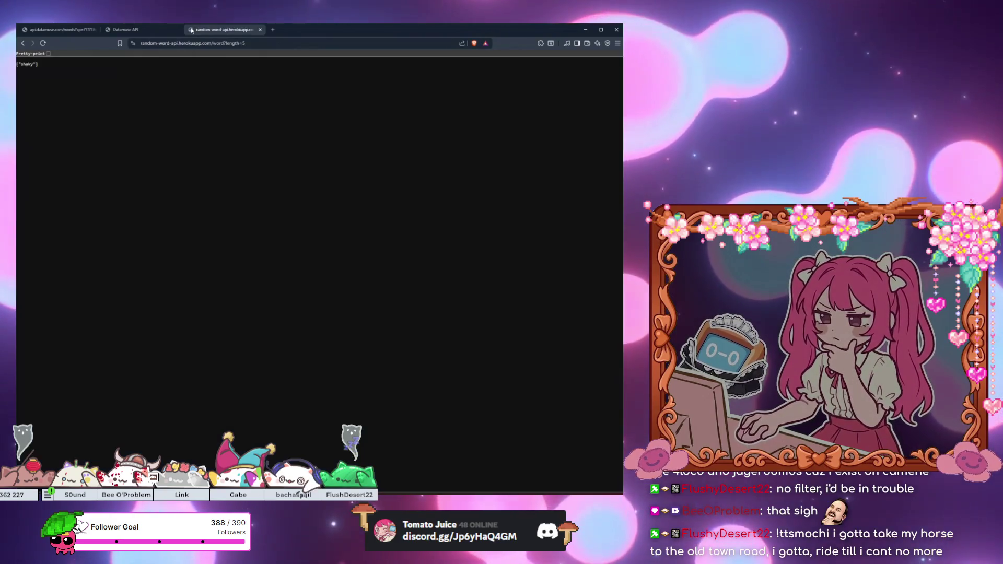
# Step: Re-request the random five-letter word nine times until it returns 'borty', then return to Datamuse
pyautogui.click(163, 46)
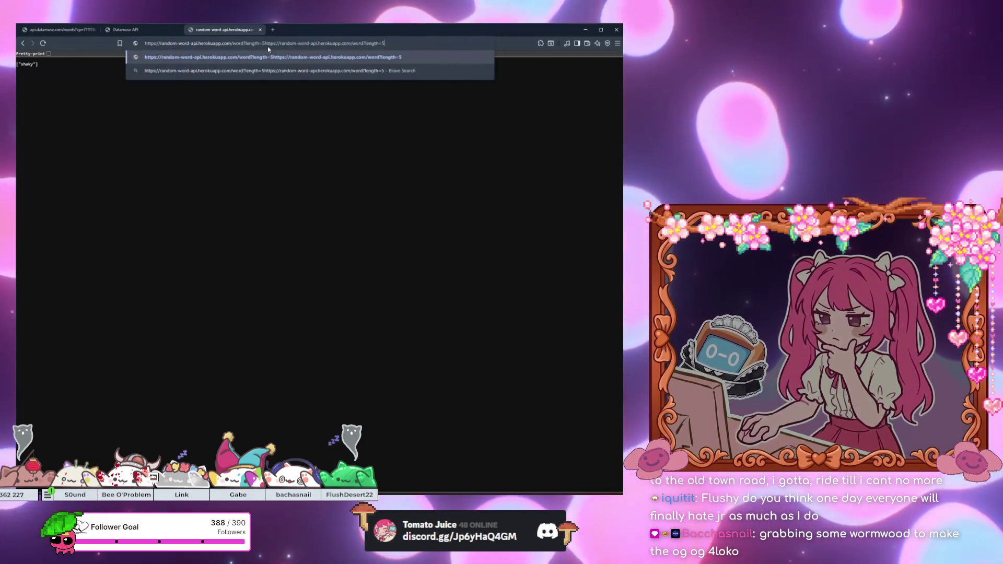
pyautogui.press('Return')
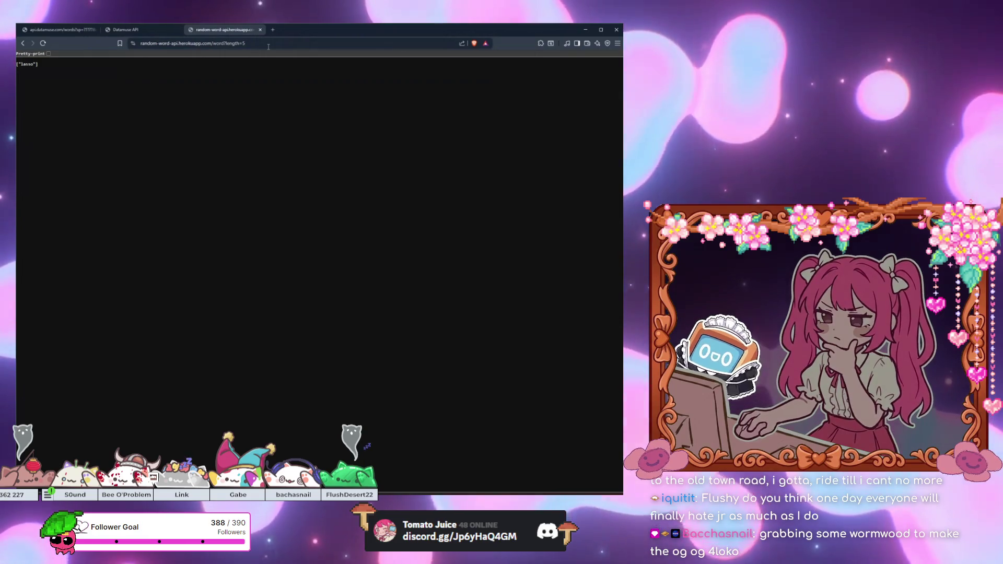
pyautogui.click(268, 47)
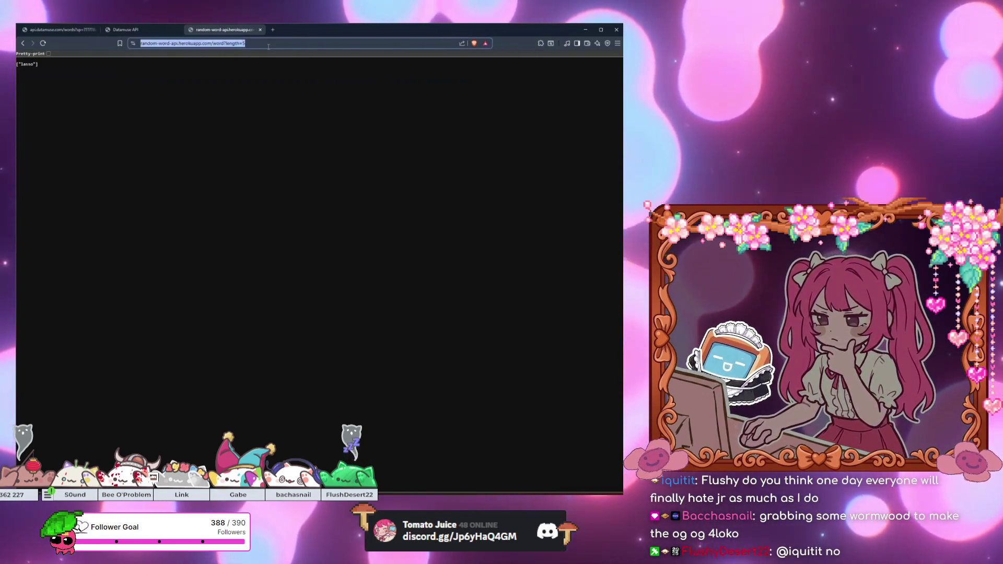
pyautogui.press('Return')
pyautogui.click(268, 46)
pyautogui.press('Return')
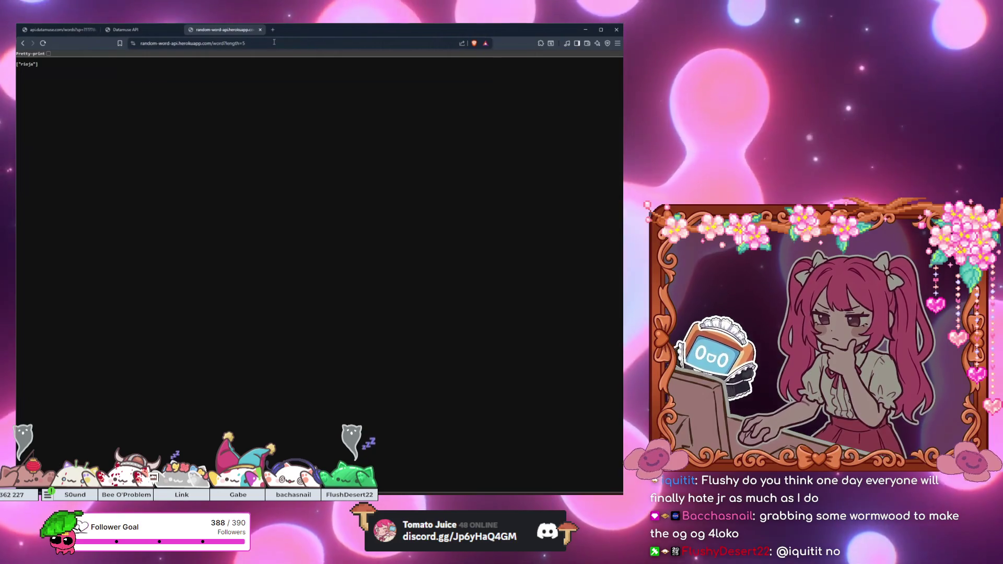
pyautogui.click(274, 42)
pyautogui.press('Return')
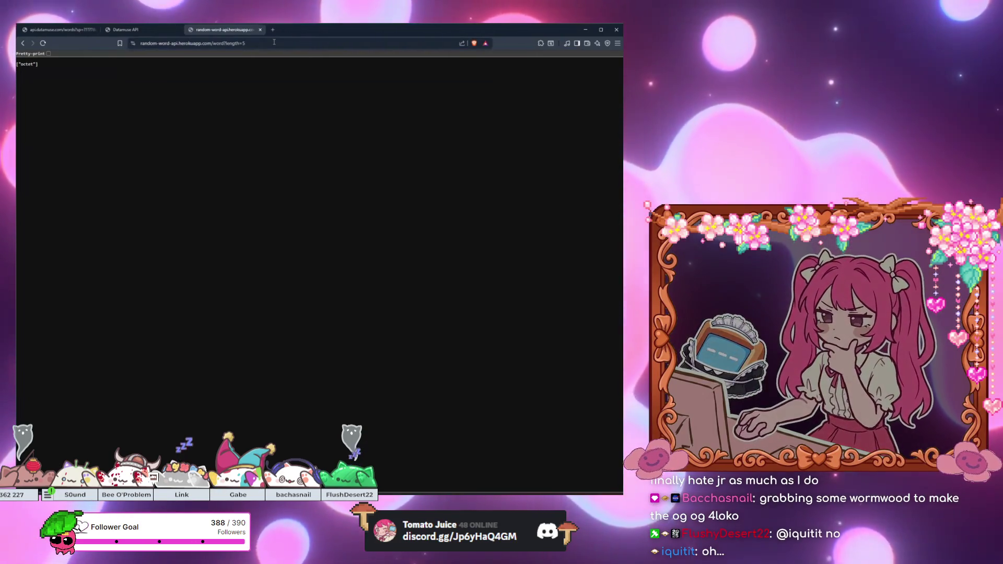
pyautogui.click(274, 42)
pyautogui.press('Return')
pyautogui.click(274, 42)
pyautogui.press('Return')
pyautogui.click(274, 41)
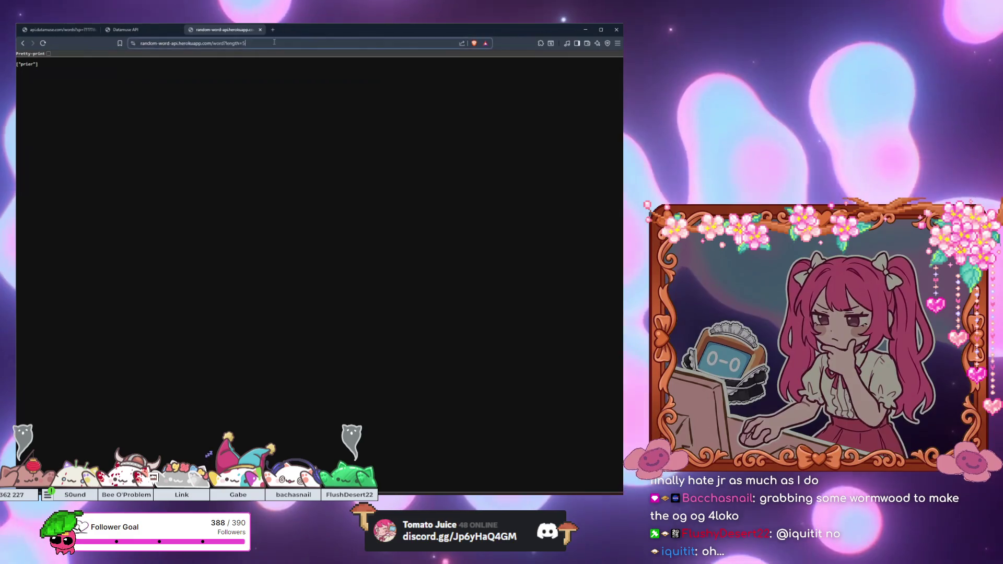
pyautogui.press('Return')
pyautogui.click(274, 42)
pyautogui.press('Return')
pyautogui.click(274, 41)
pyautogui.press('Return')
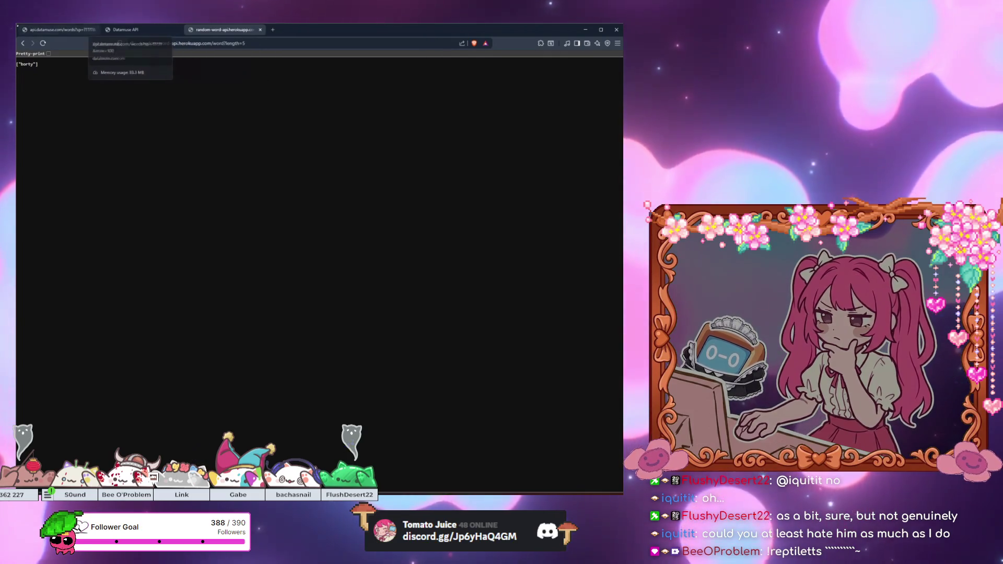
pyautogui.click(57, 30)
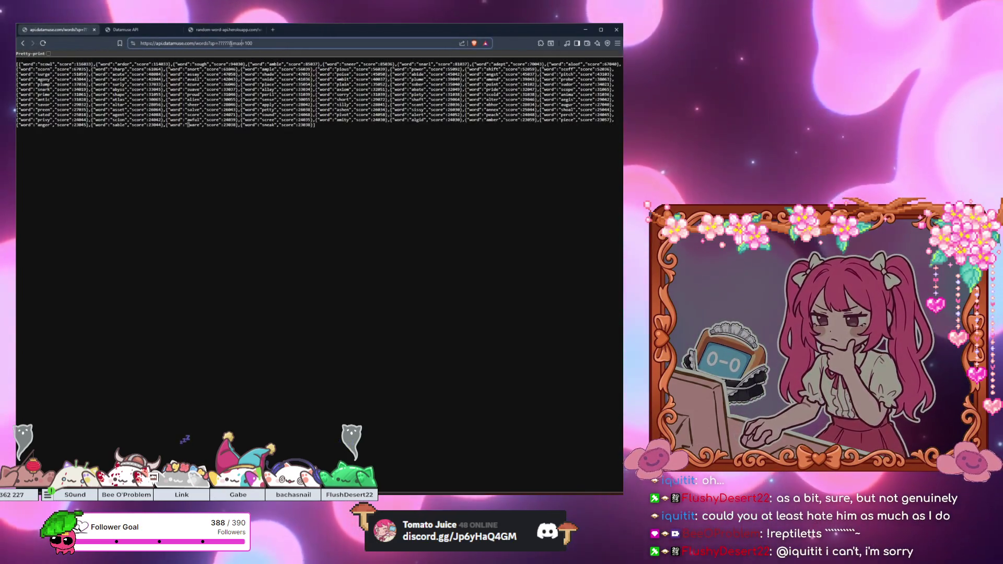
# Step: Try the Datamuse pattern with k in the middle, then go back to the all-wildcard ????? results
pyautogui.write('k')
pyautogui.press('Return')
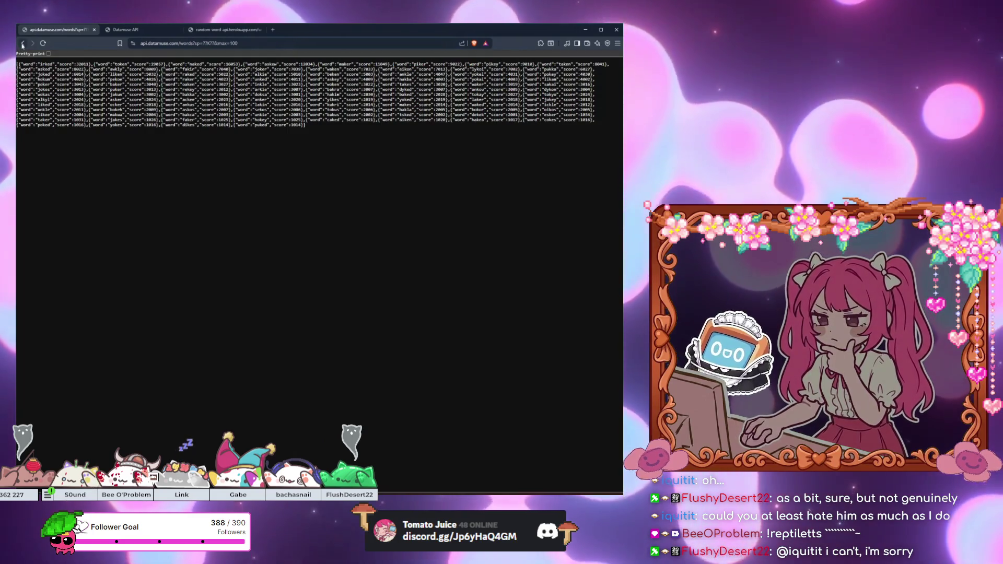
pyautogui.click(23, 44)
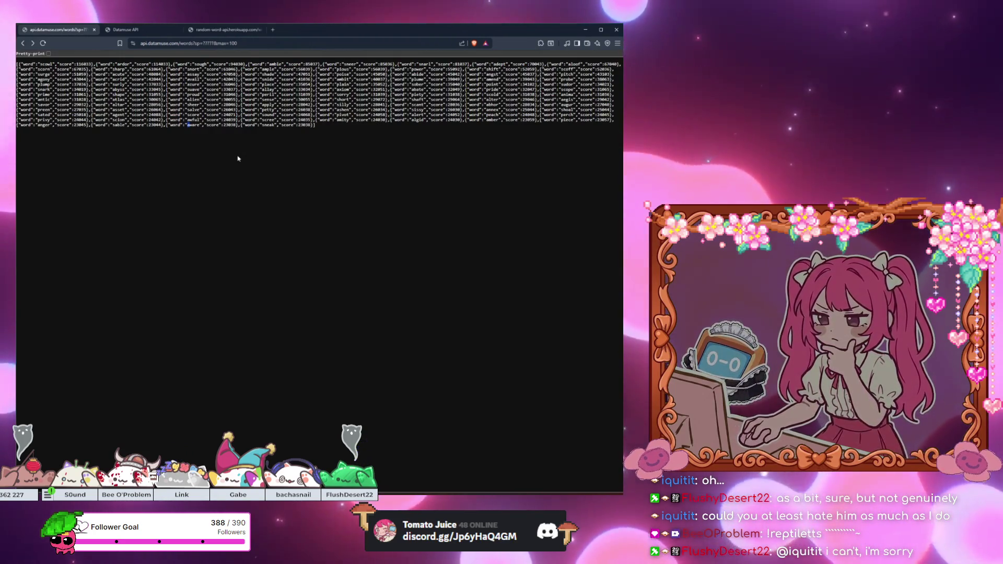
pyautogui.moveTo(443, 105)
pyautogui.mouseDown()
pyautogui.moveTo(366, 73)
pyautogui.moveTo(397, 99)
pyautogui.moveTo(494, 136)
pyautogui.mouseUp()
pyautogui.click(491, 139)
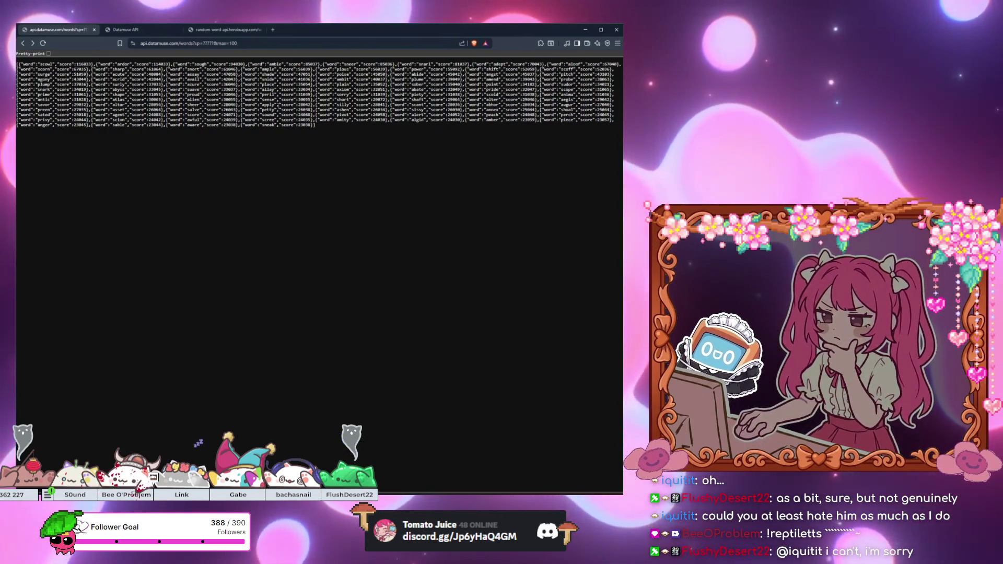
# Step: Reload the random-word tab for another five-letter word, then return to the Datamuse word results
pyautogui.click(225, 30)
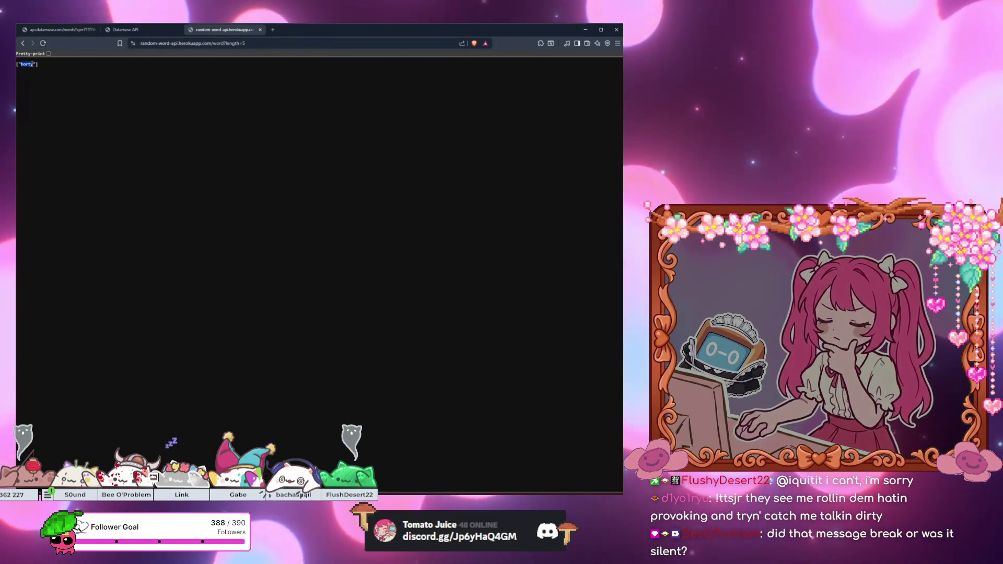
pyautogui.press('F5')
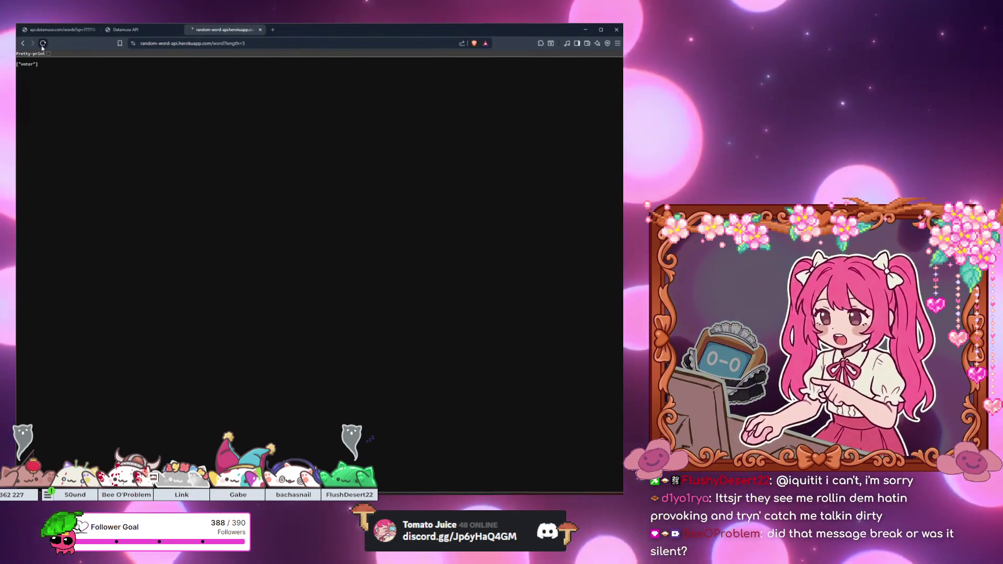
pyautogui.click(135, 30)
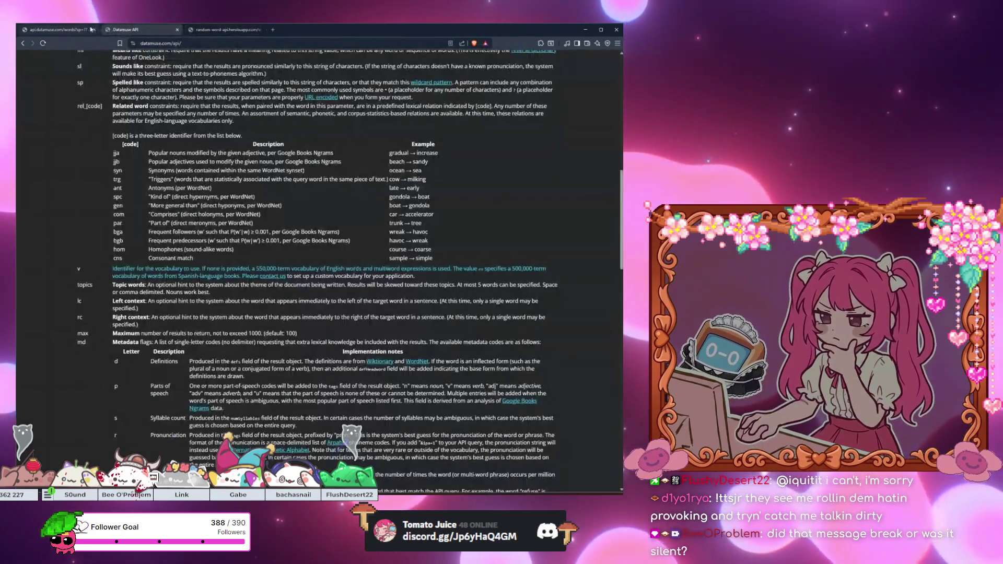
pyautogui.click(91, 29)
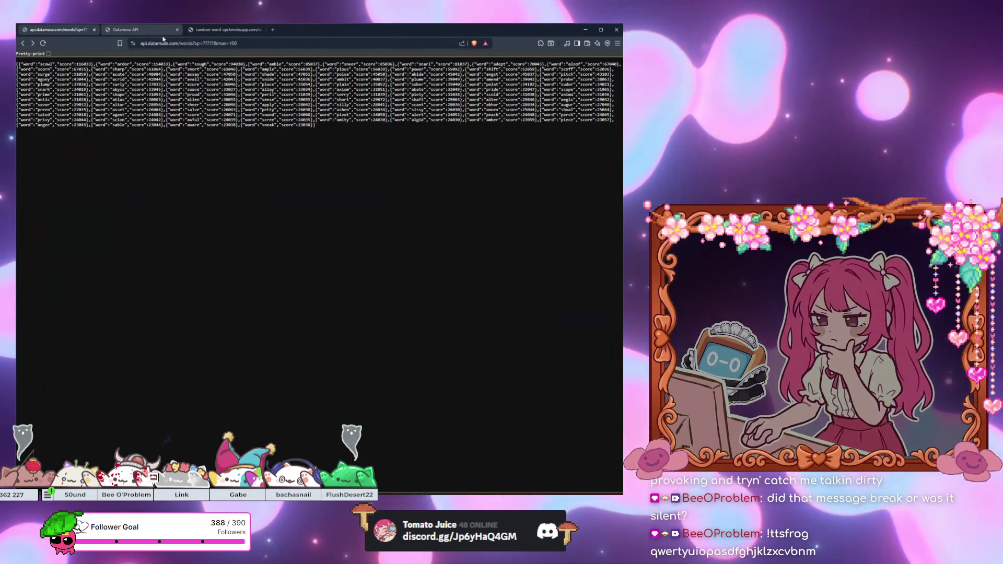
# Step: Change the Datamuse query limit from max=100 to max=1000 and rerun it
pyautogui.click(217, 44)
pyautogui.click(228, 44)
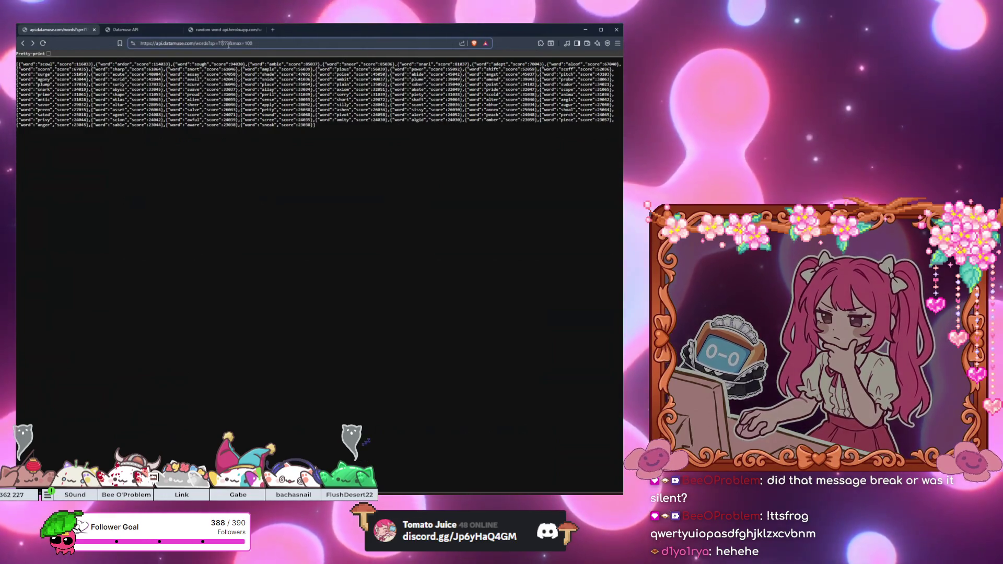
pyautogui.doubleClick(228, 44)
pyautogui.click(228, 44)
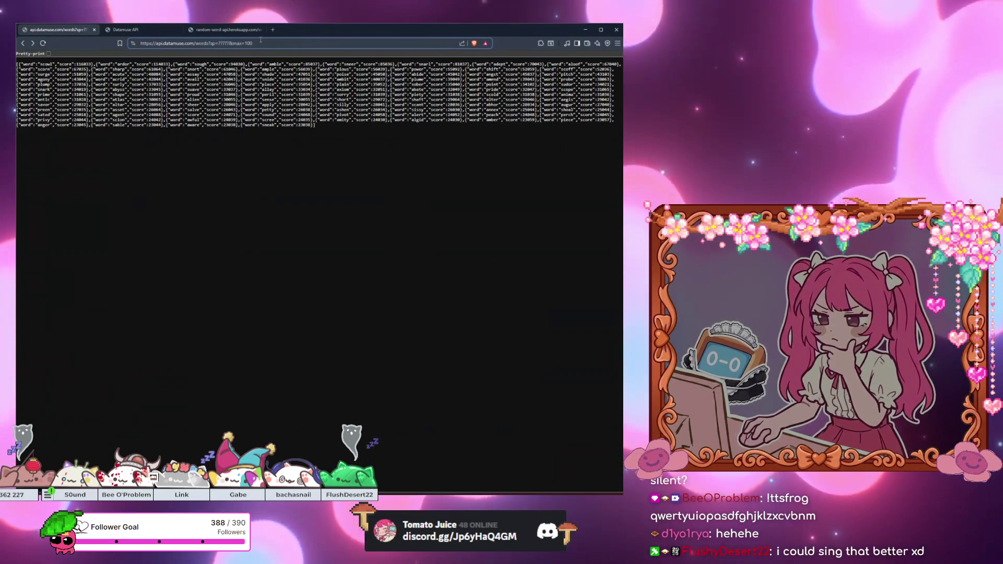
pyautogui.write('0')
pyautogui.press('Return')
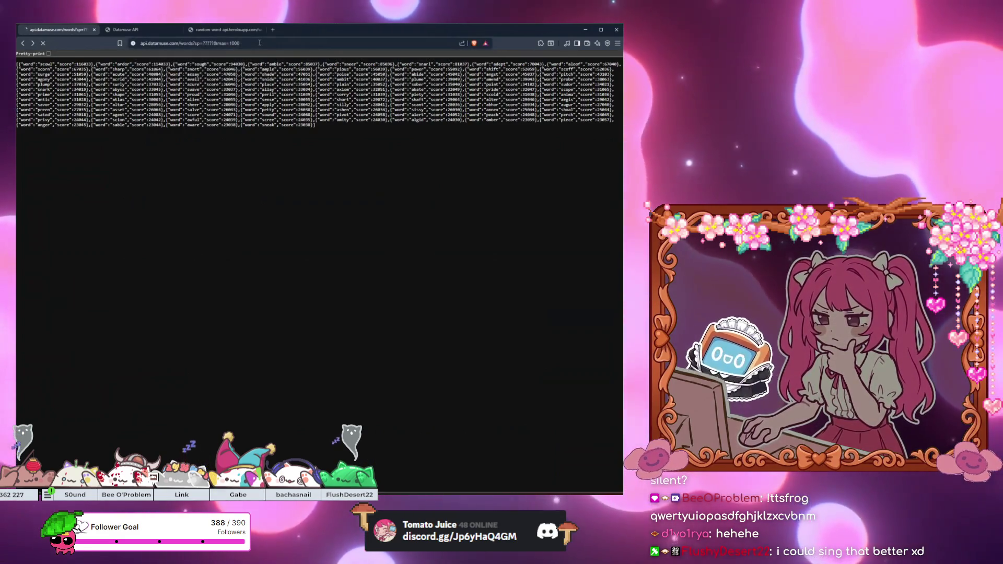
# Step: Scroll up and down through the 1000-result JSON list of five-letter words and scores
pyautogui.scroll(-4, 318, 272)
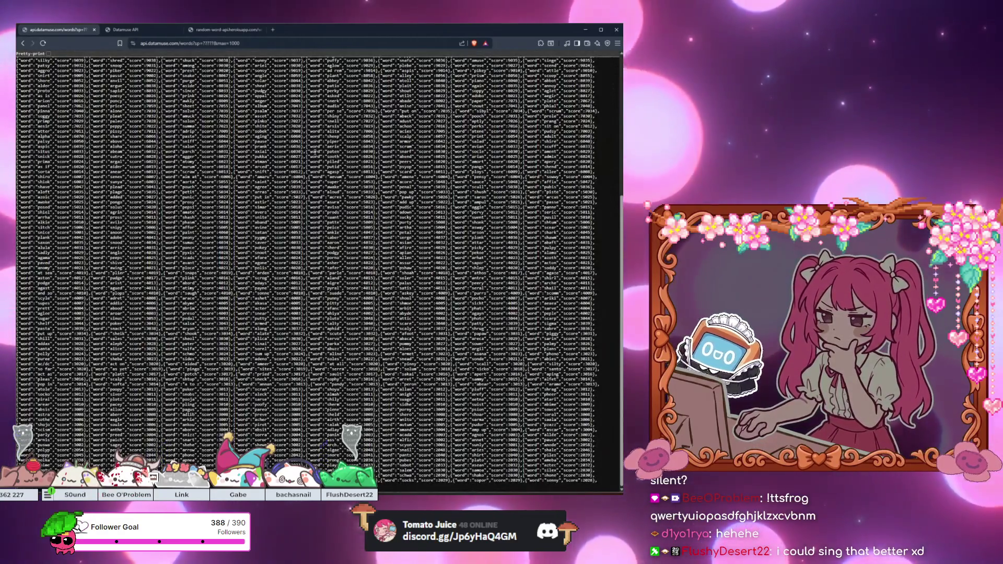
pyautogui.scroll(4, 318, 272)
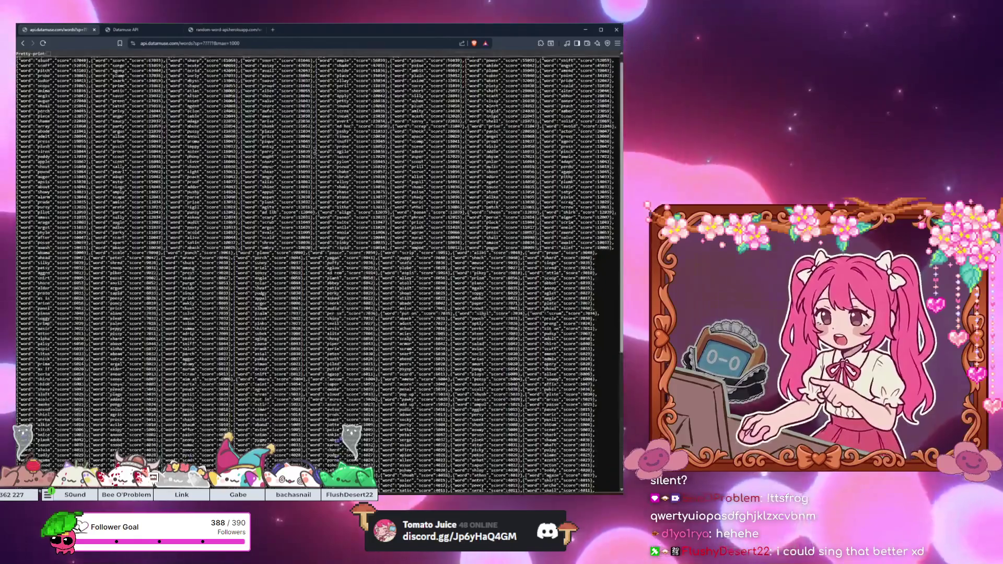
pyautogui.scroll(-2, 319, 271)
pyautogui.scroll(-2, 318, 272)
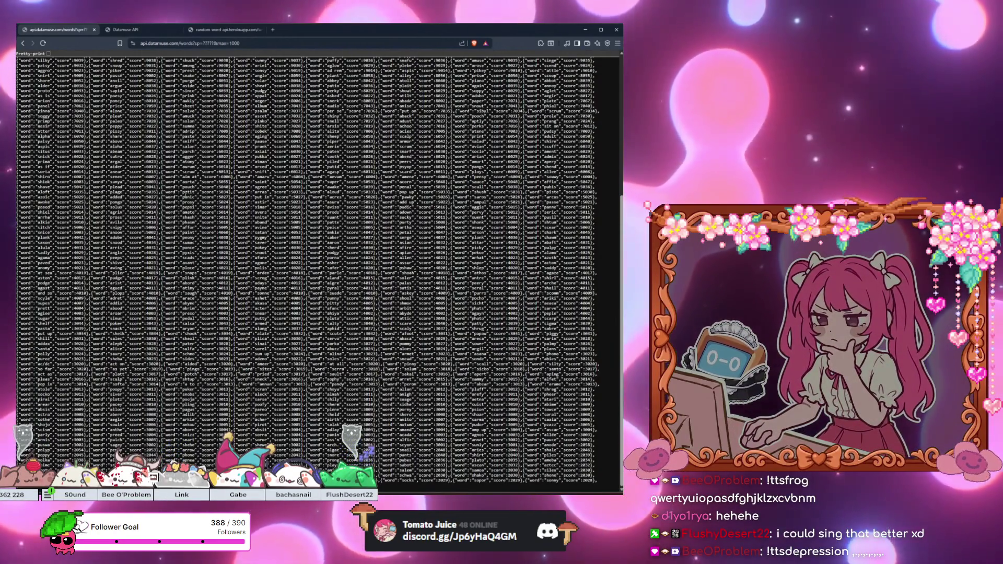
pyautogui.scroll(5, 313, 272)
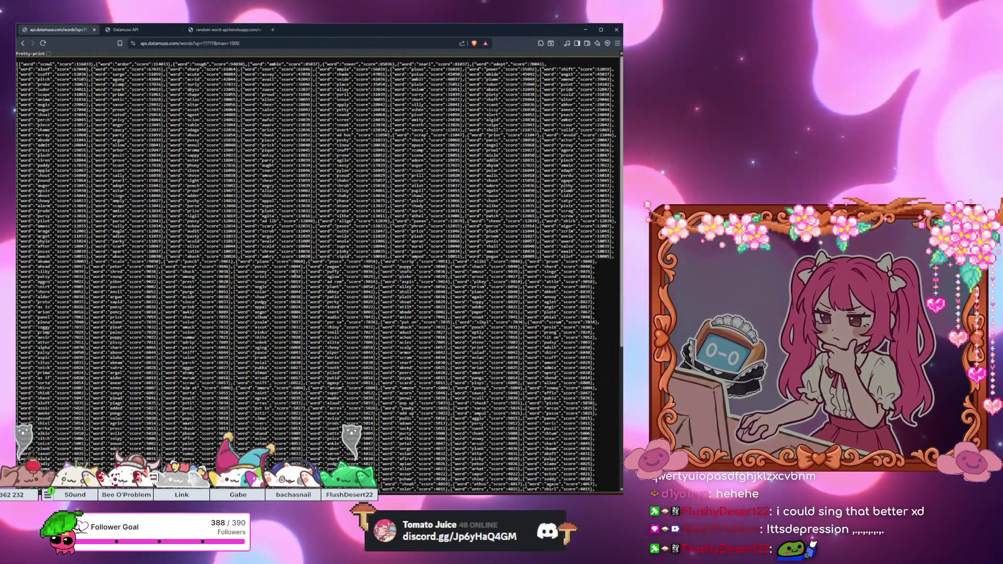
pyautogui.scroll(-5, 314, 272)
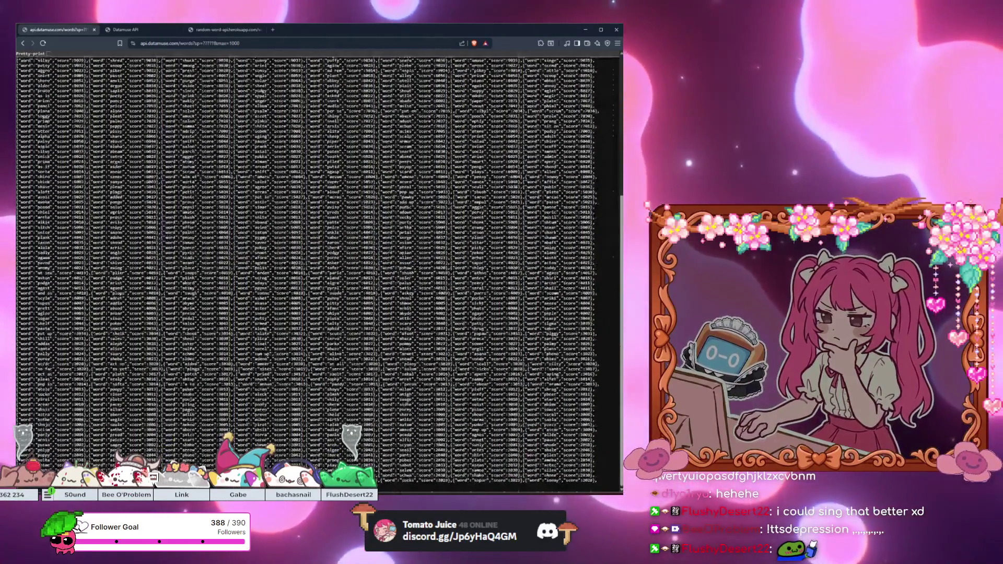
pyautogui.click(264, 42)
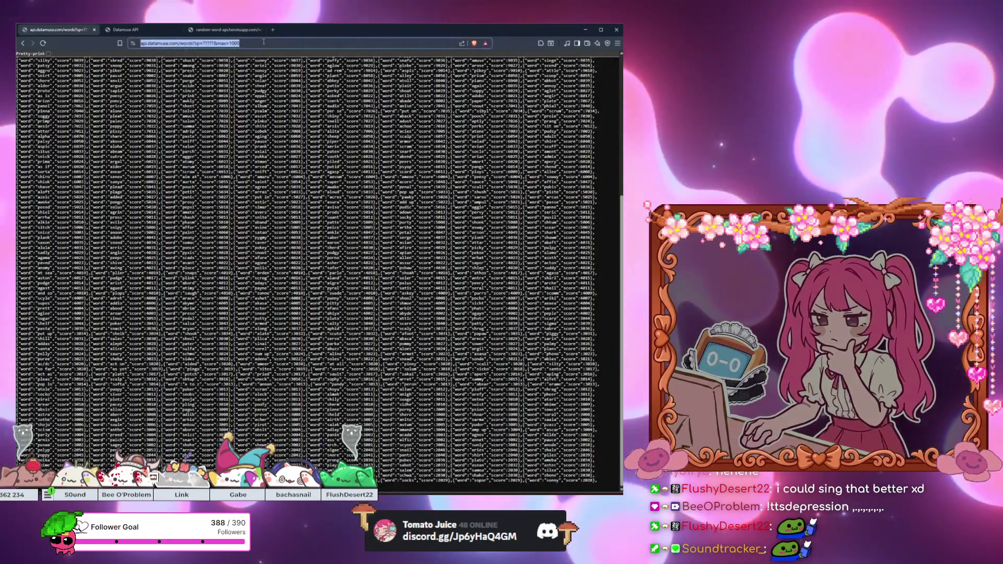
# Step: Rerun the Datamuse query with max=10000, scroll its results, then reload the random-word API
pyautogui.click(263, 41)
pyautogui.write('0')
pyautogui.press('Return')
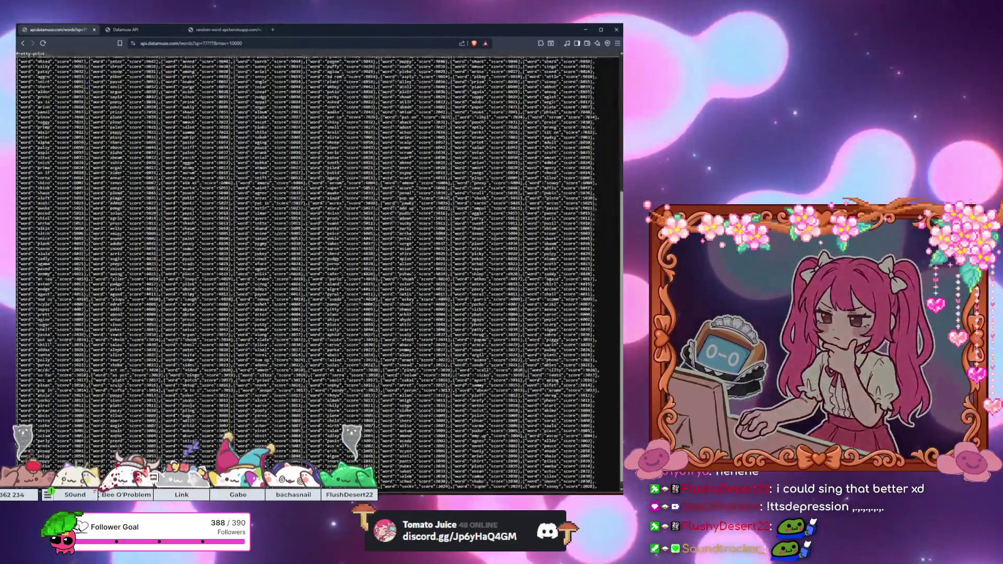
pyautogui.scroll(-5, 316, 272)
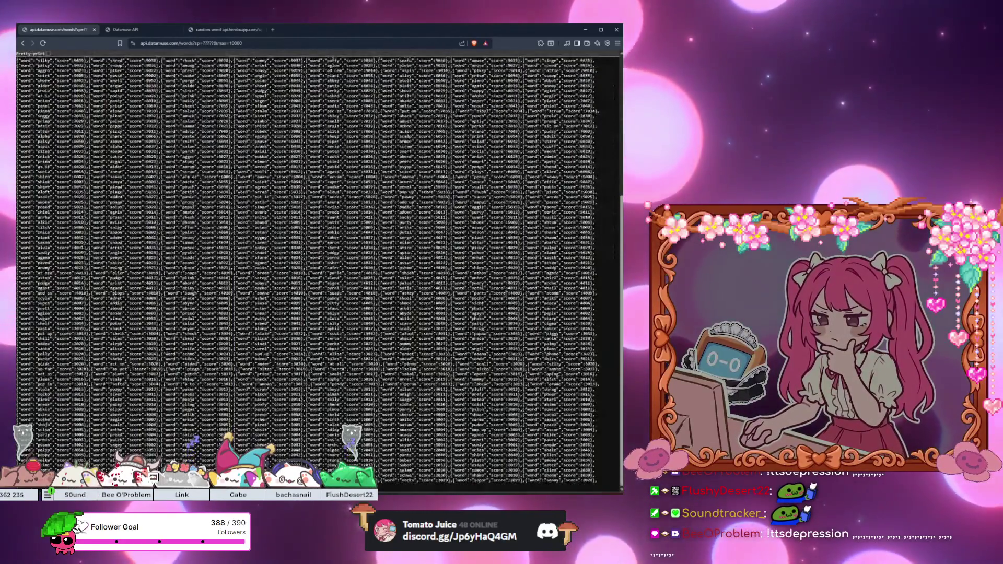
pyautogui.scroll(5, 316, 272)
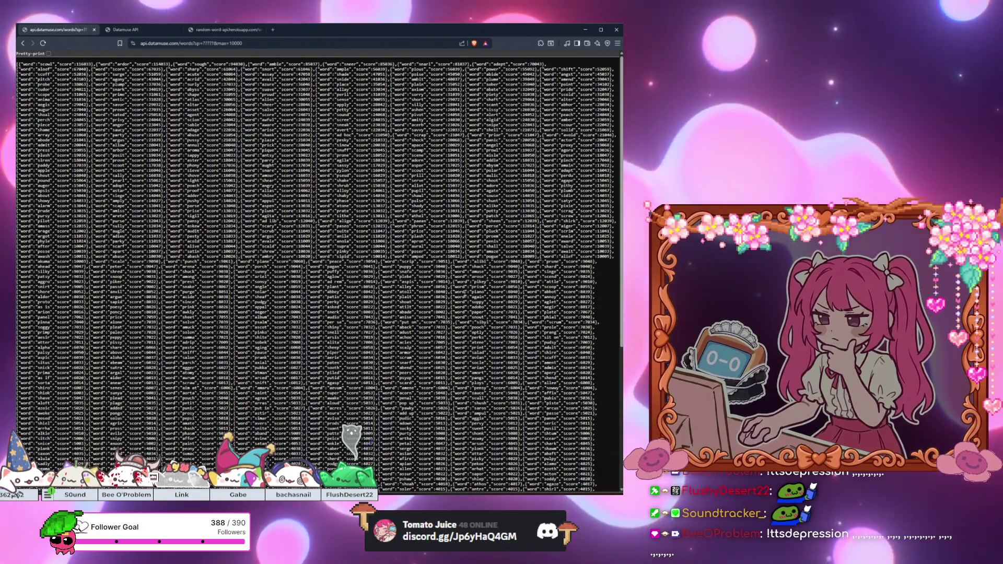
pyautogui.scroll(-1, 316, 274)
pyautogui.scroll(-5, 316, 274)
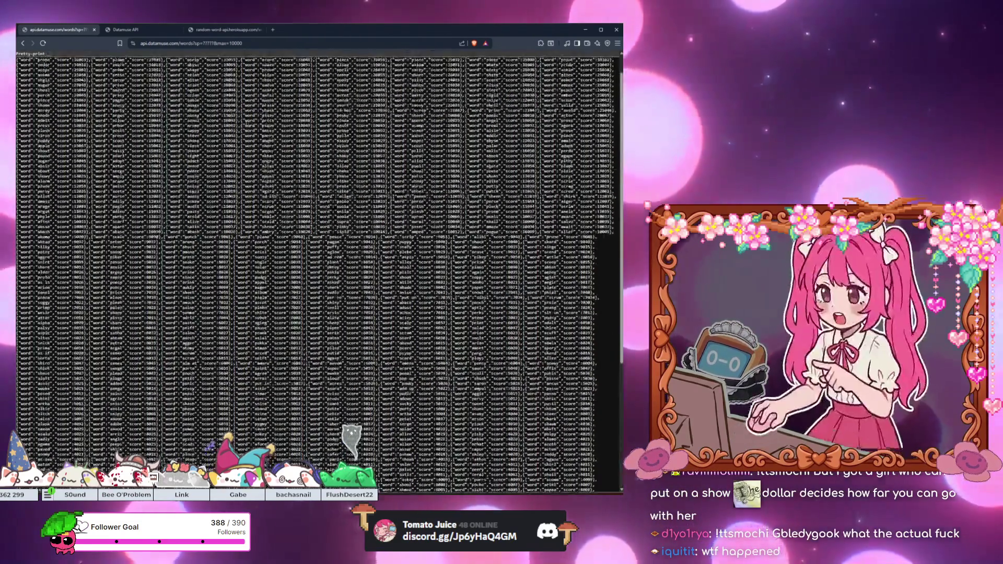
pyautogui.hotkey('ctrl', 'Tab')
pyautogui.hotkey('ctrl', 'Tab')
pyautogui.click(42, 45)
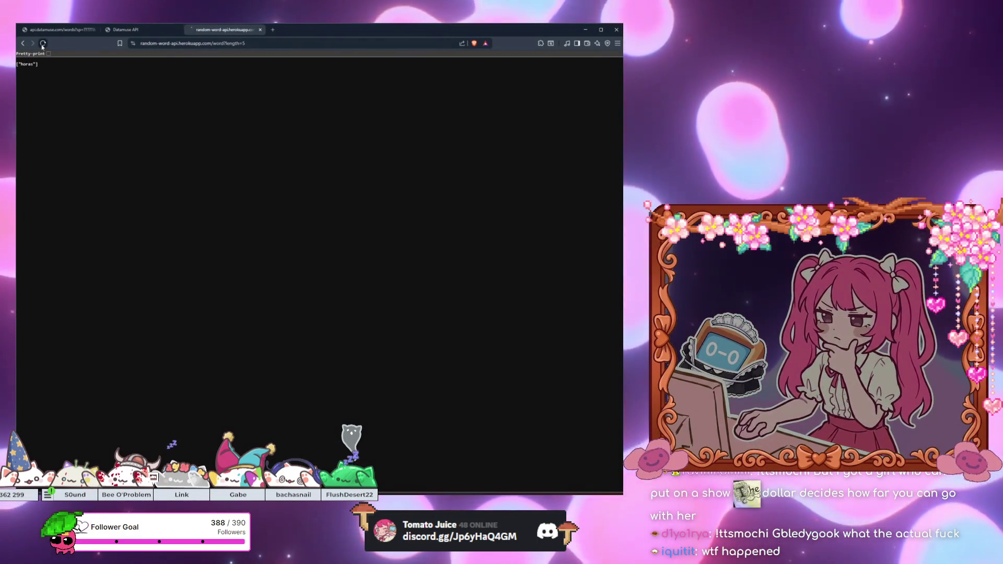
# Step: Reload the random-word-api tab to fetch another five-letter word
pyautogui.click(43, 44)
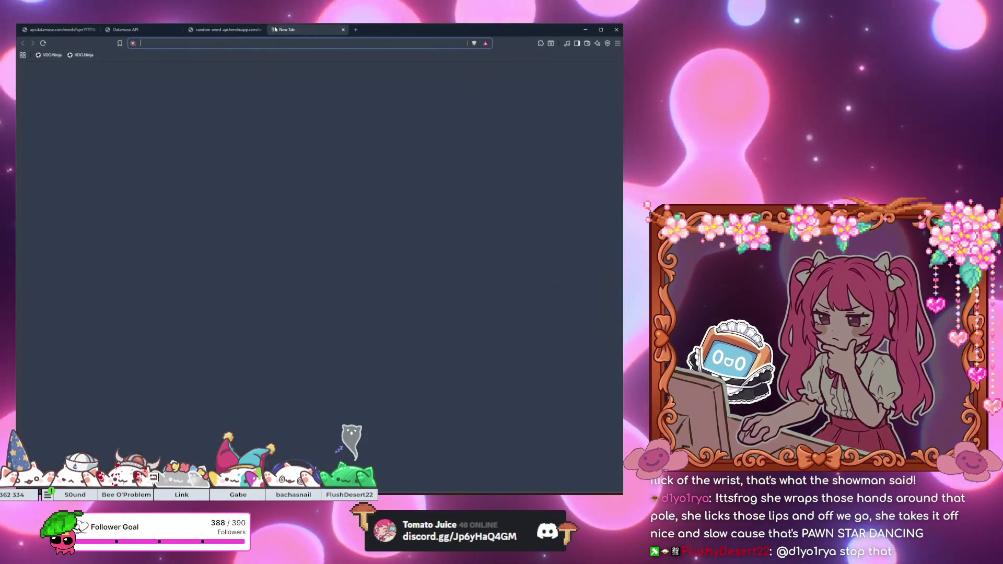
# Step: Search Brave for 'github.com wordle' in a new tab
pyautogui.click(273, 29)
pyautogui.write('github')
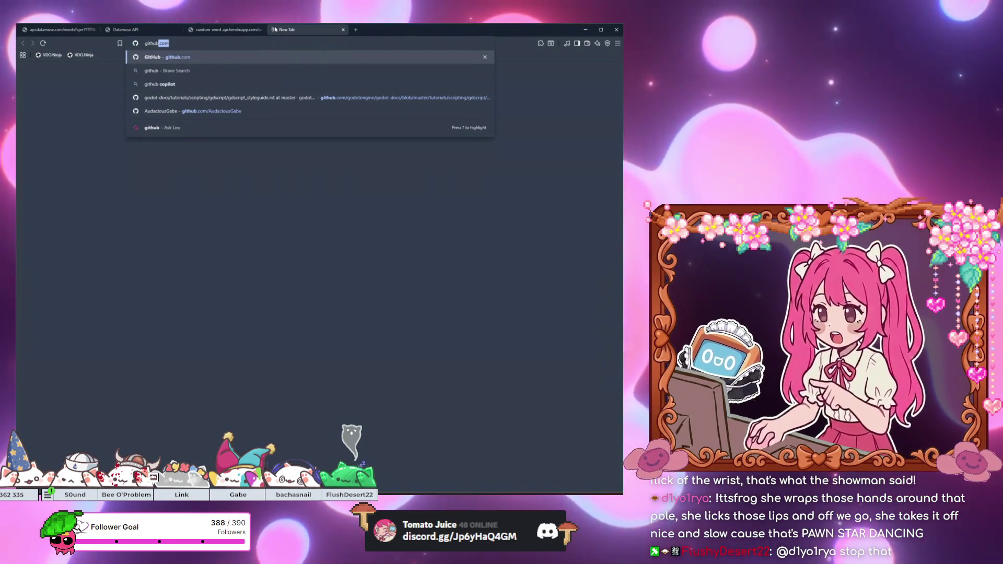
pyautogui.write('.com wordle')
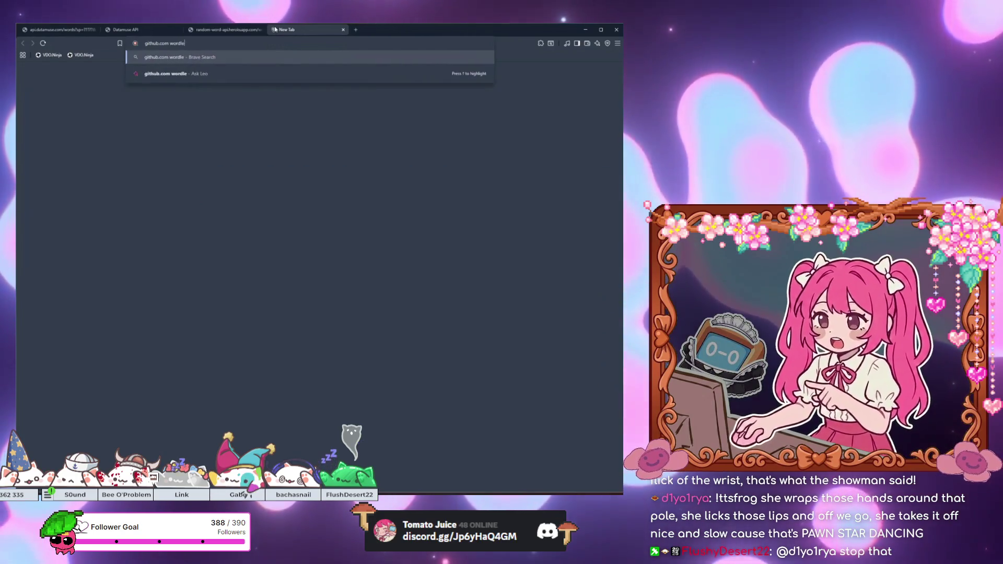
pyautogui.press('Return')
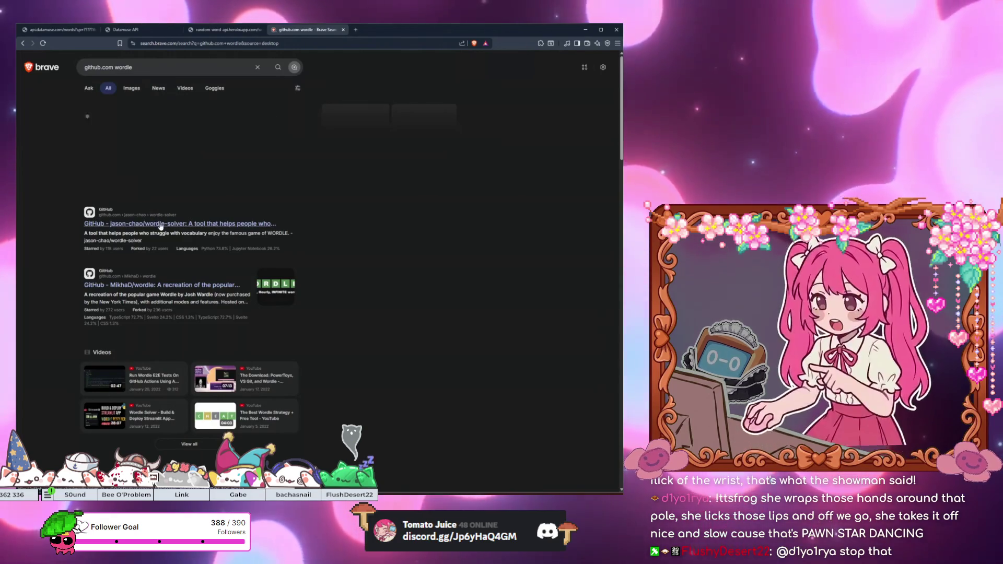
# Step: Open the jason-chao/wordle-solver repository, then go back and scroll the search results
pyautogui.click(161, 225)
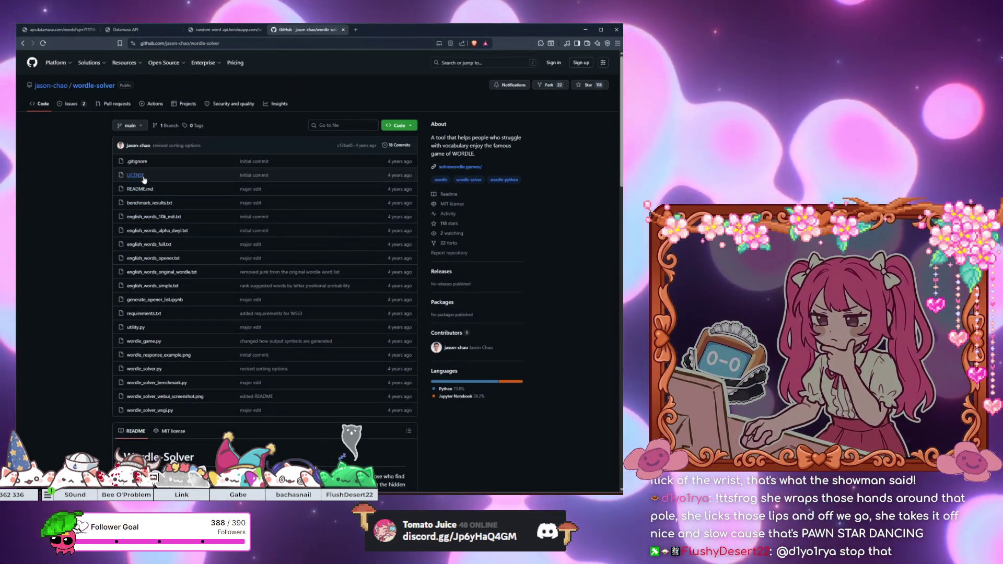
pyautogui.click(23, 43)
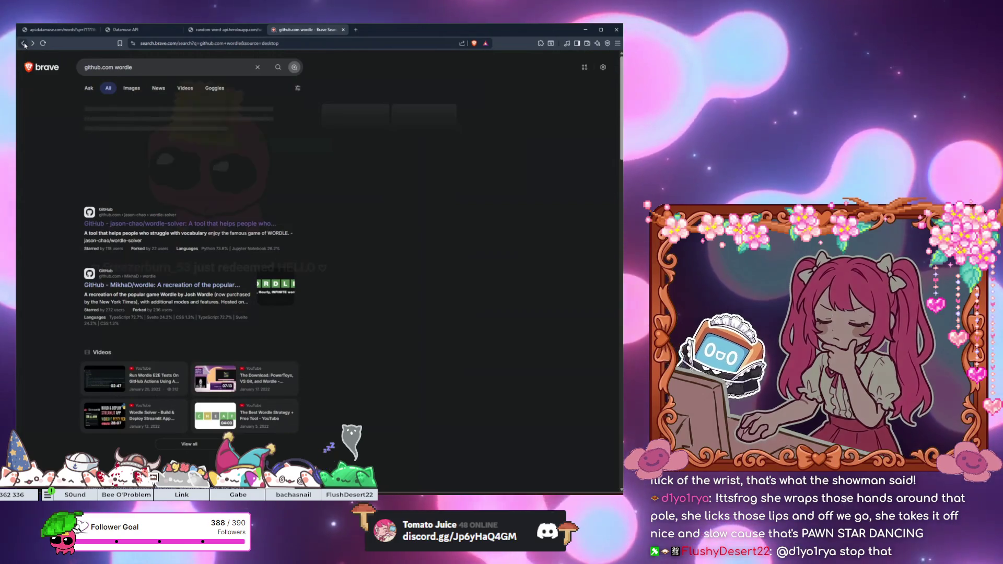
pyautogui.scroll(-3, 36, 120)
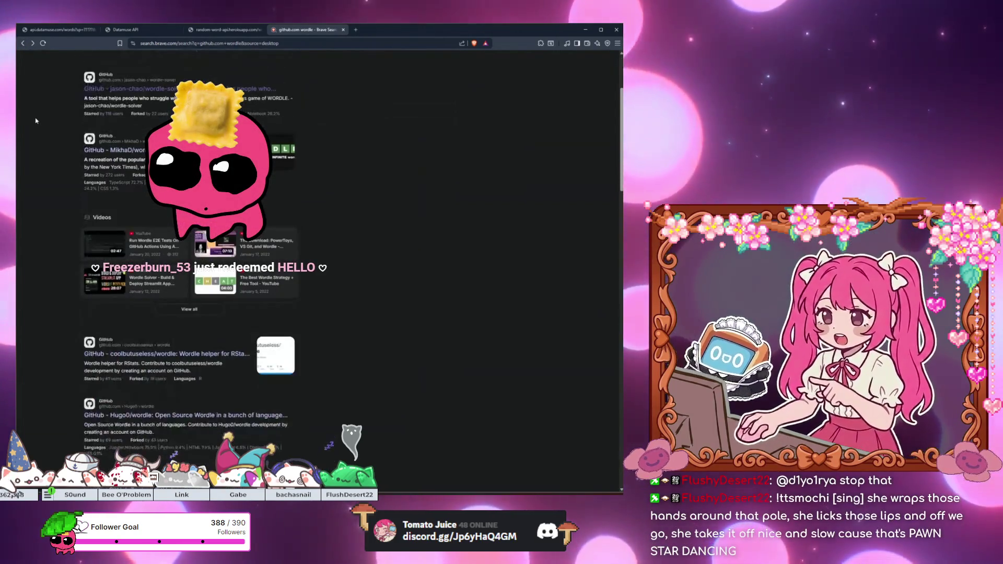
pyautogui.scroll(-3, 36, 121)
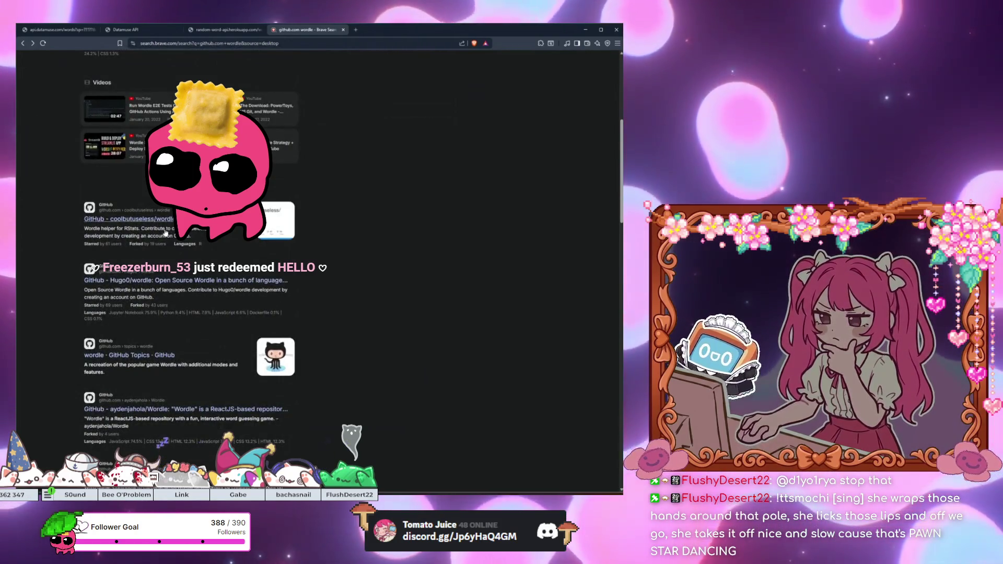
pyautogui.scroll(2, 170, 241)
pyautogui.scroll(5, 169, 241)
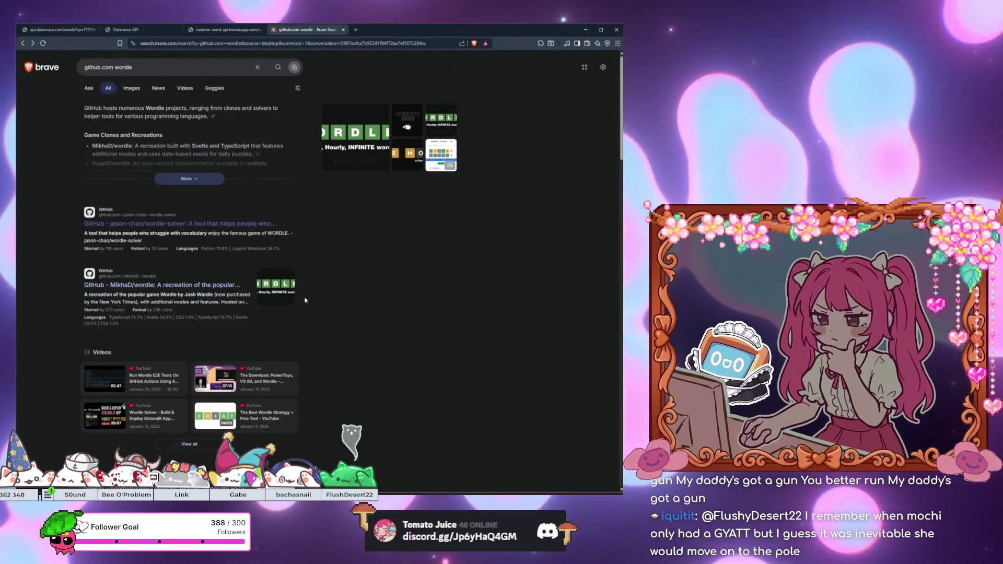
# Step: Add the Wordle creator's name to the query, open the simurgh9/wordle repository, and return
pyautogui.click(140, 68)
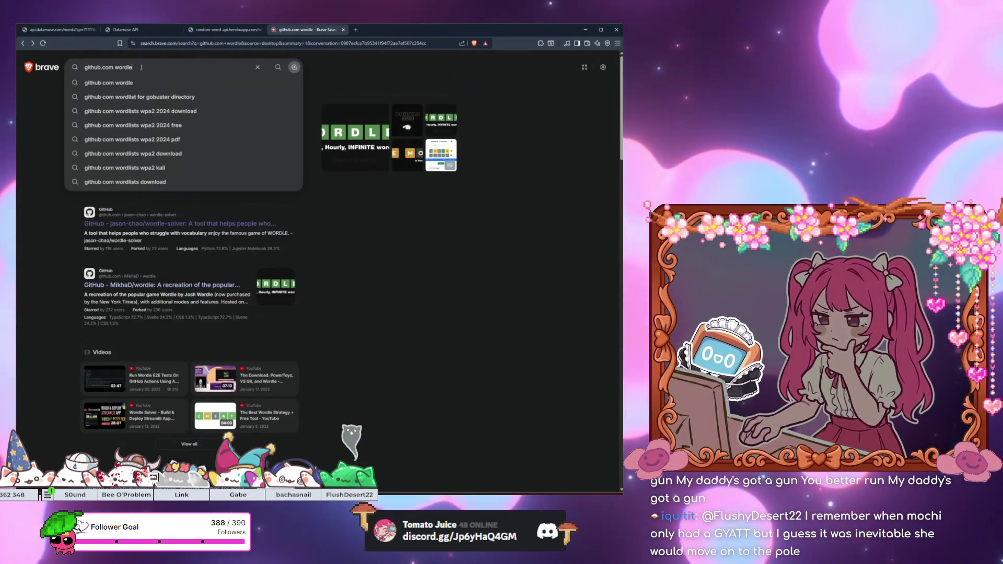
pyautogui.write('josh wa')
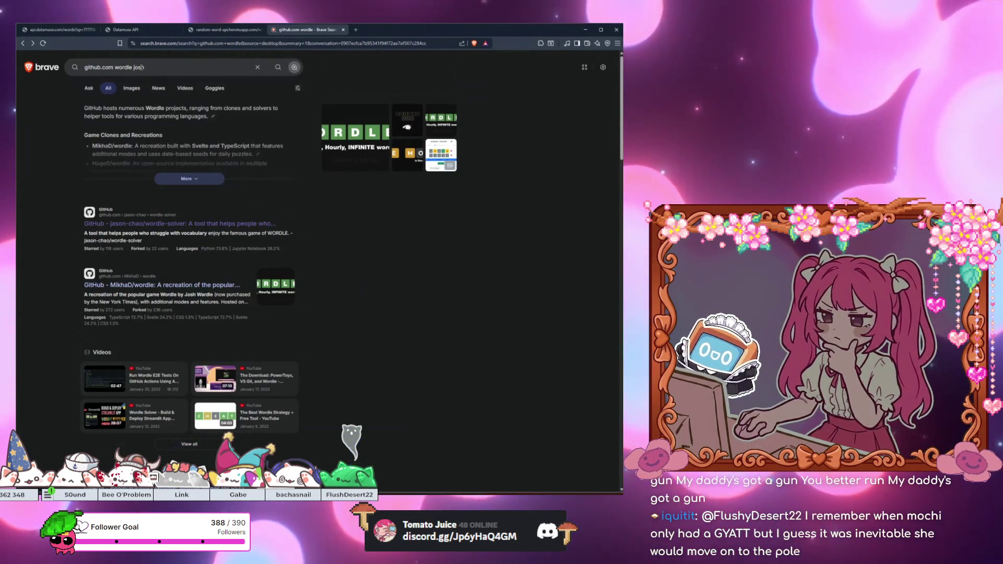
pyautogui.write('rdle')
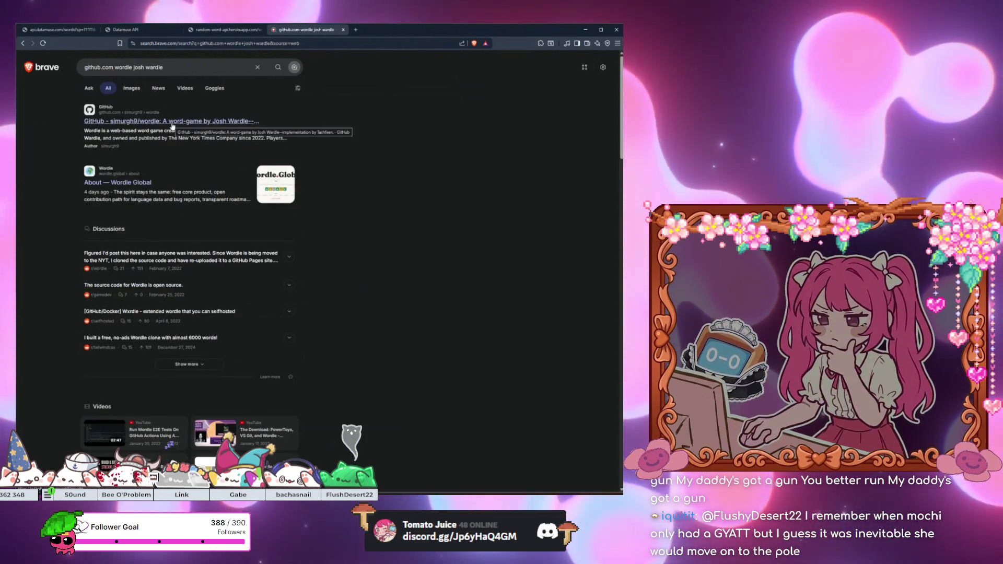
pyautogui.click(172, 126)
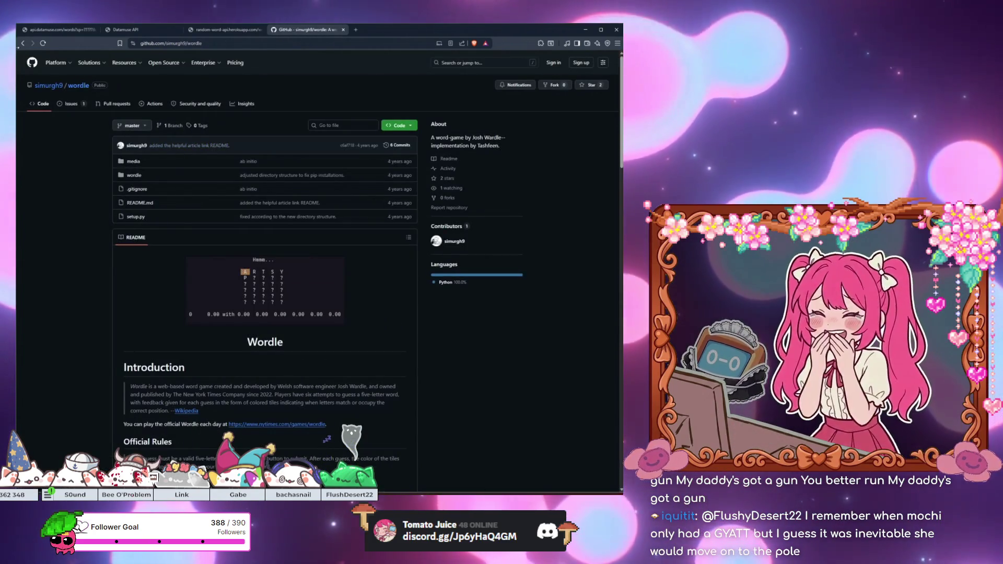
pyautogui.click(22, 44)
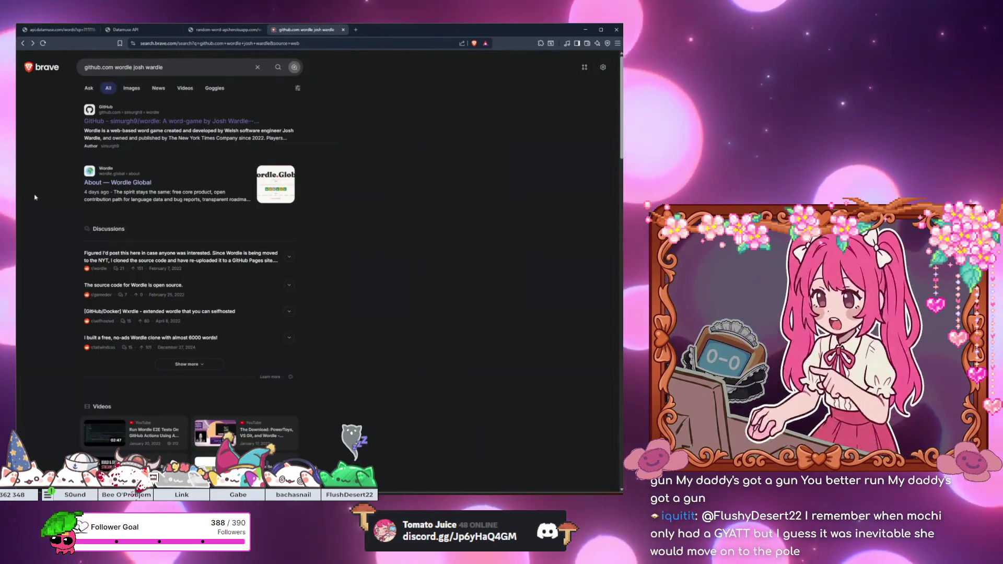
pyautogui.scroll(-5, 121, 184)
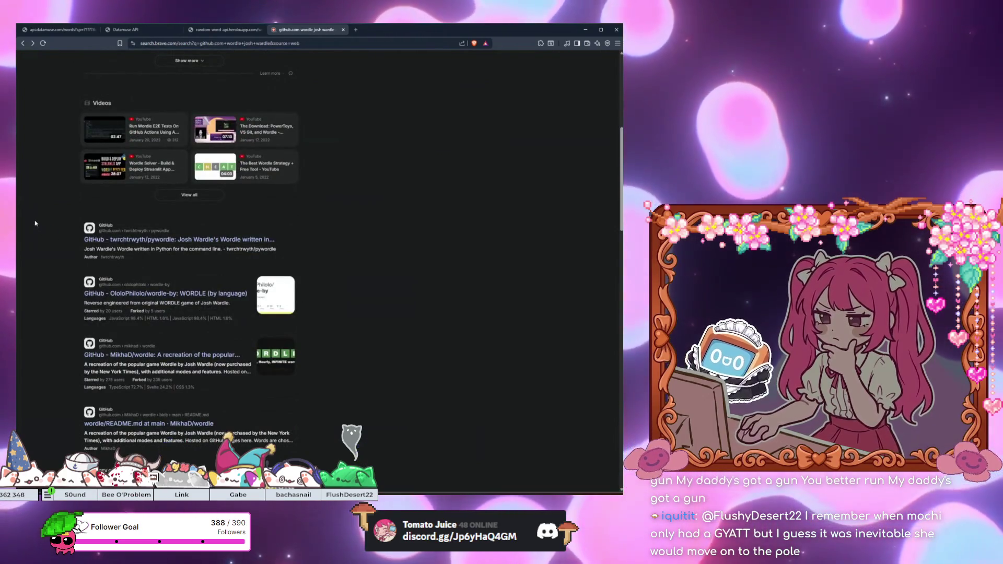
pyautogui.scroll(5, 35, 212)
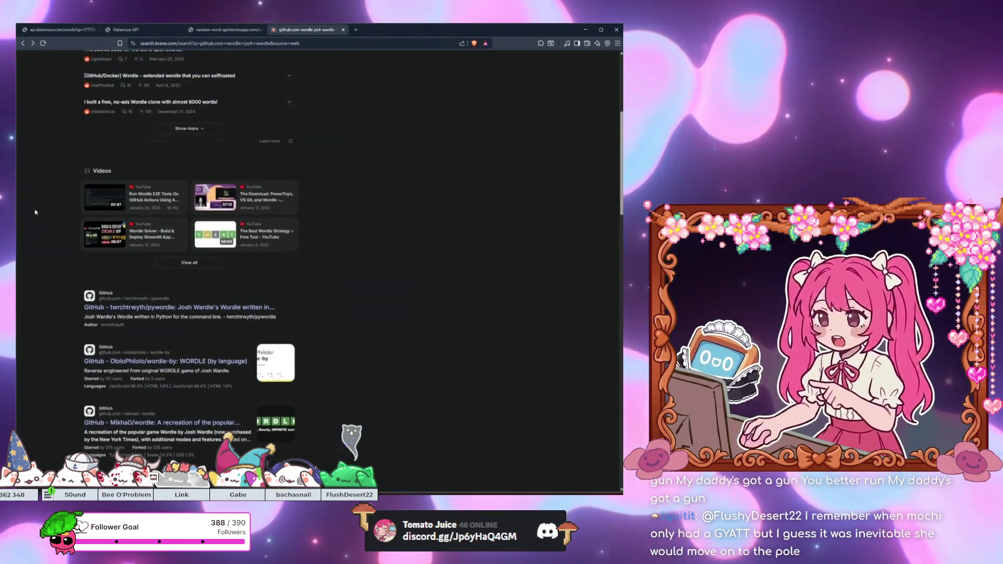
# Step: Replace the query with 'wordle api answers list' and run the search
pyautogui.doubleClick(153, 62)
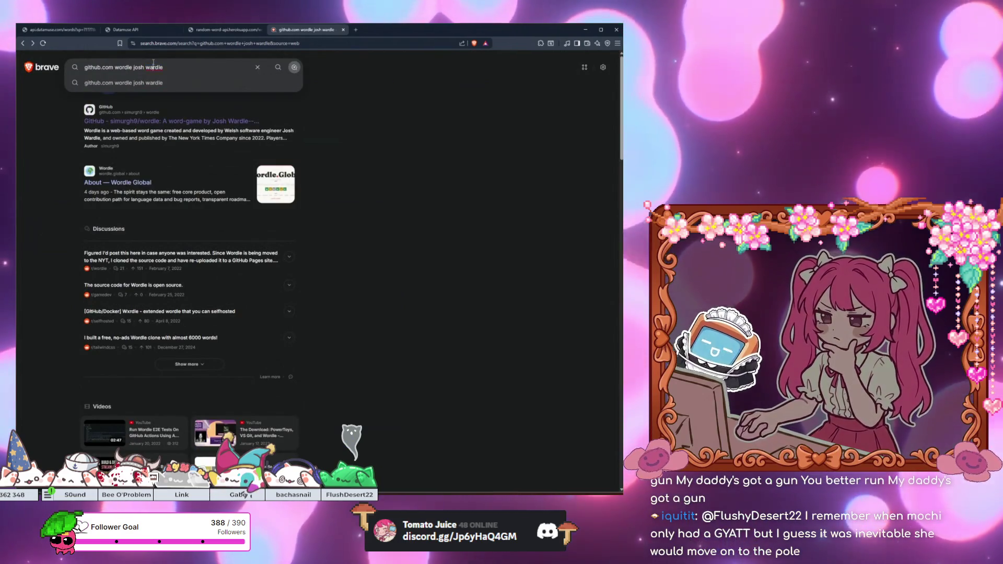
pyautogui.hotkey('ctrl', 'a')
pyautogui.write('wordle api')
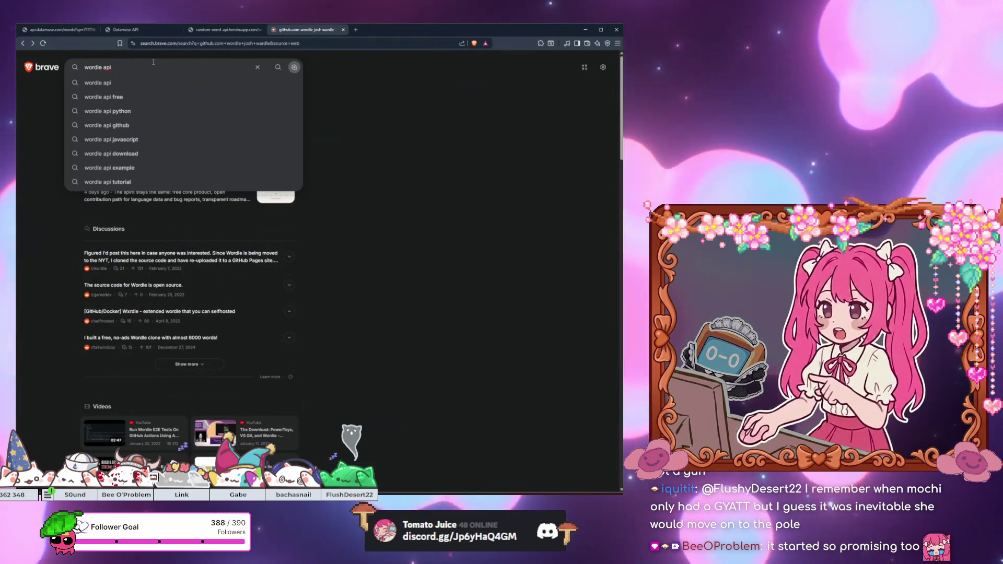
pyautogui.write('answers ')
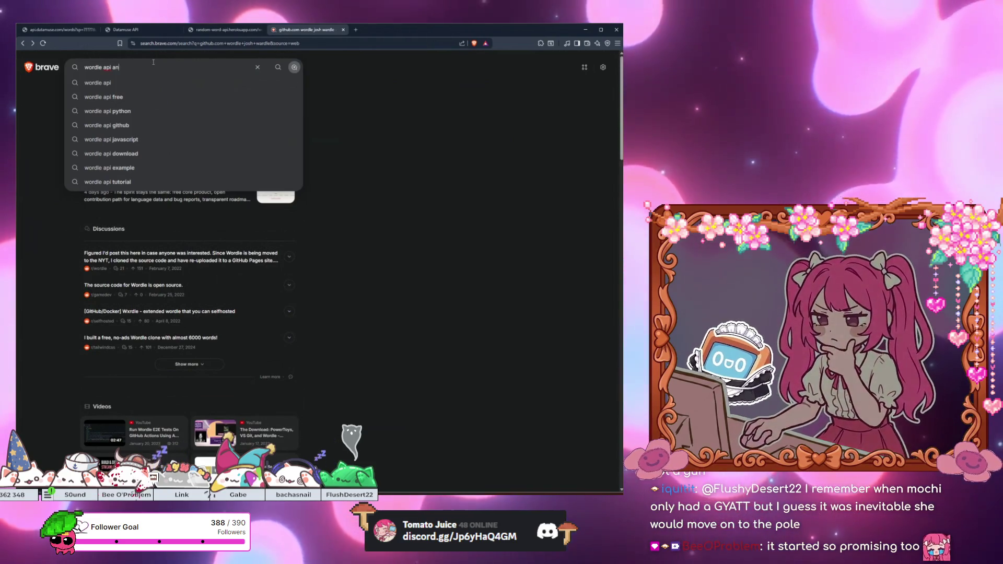
pyautogui.write('list')
pyautogui.press('Return')
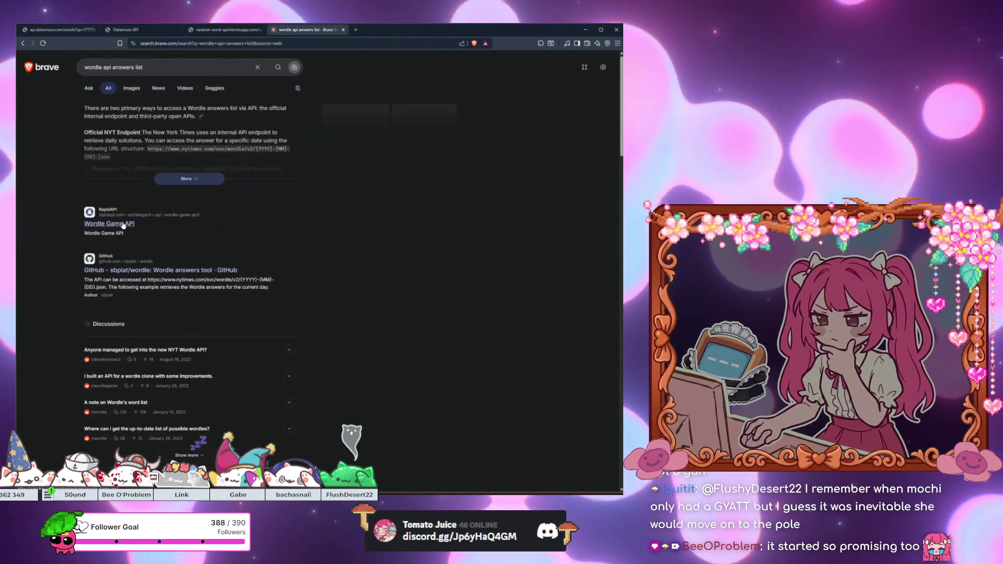
# Step: Open the Wordle Game API result and scroll through its /word and /guess endpoint docs
pyautogui.click(123, 224)
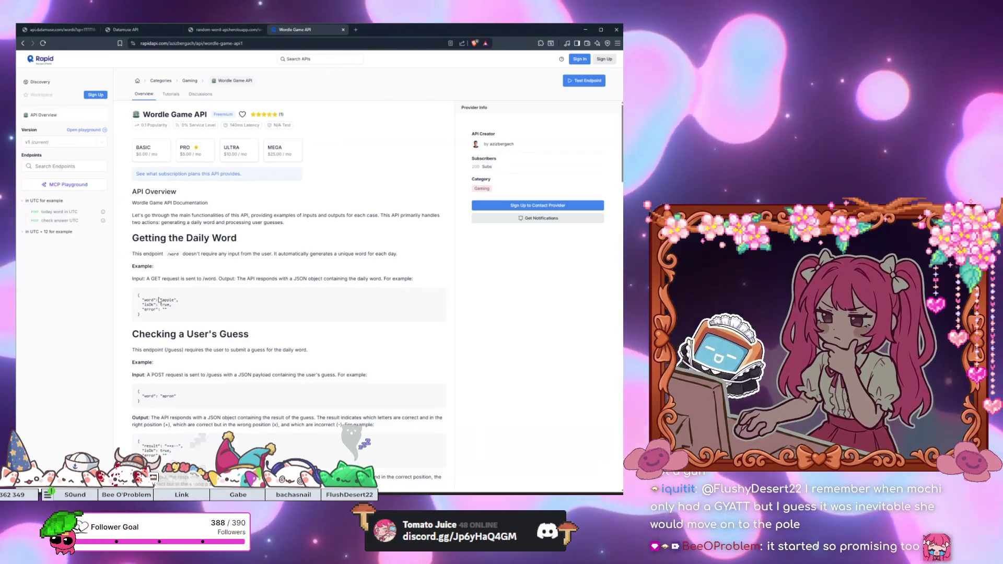
pyautogui.scroll(-3, 159, 300)
pyautogui.scroll(-4, 160, 300)
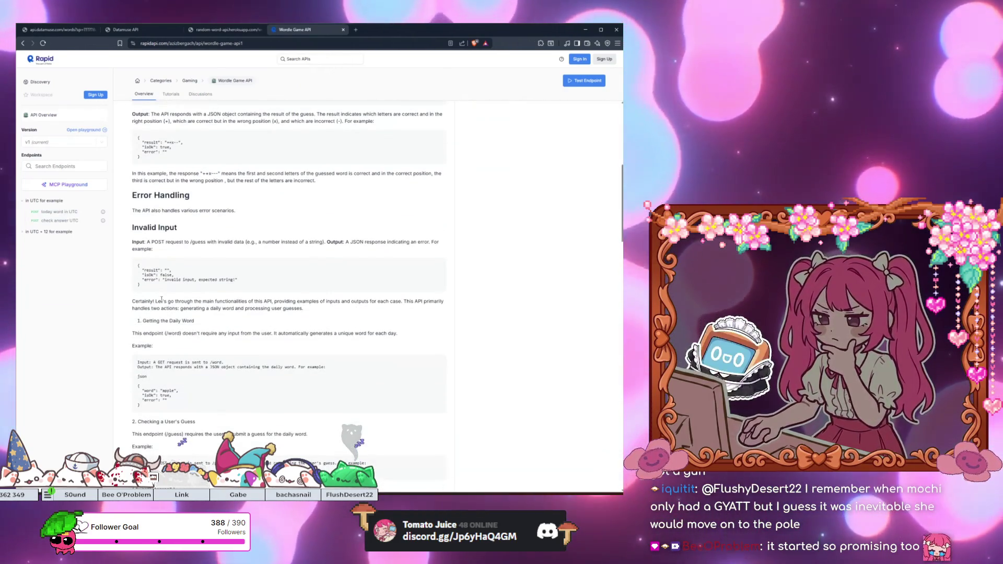
pyautogui.scroll(7, 161, 300)
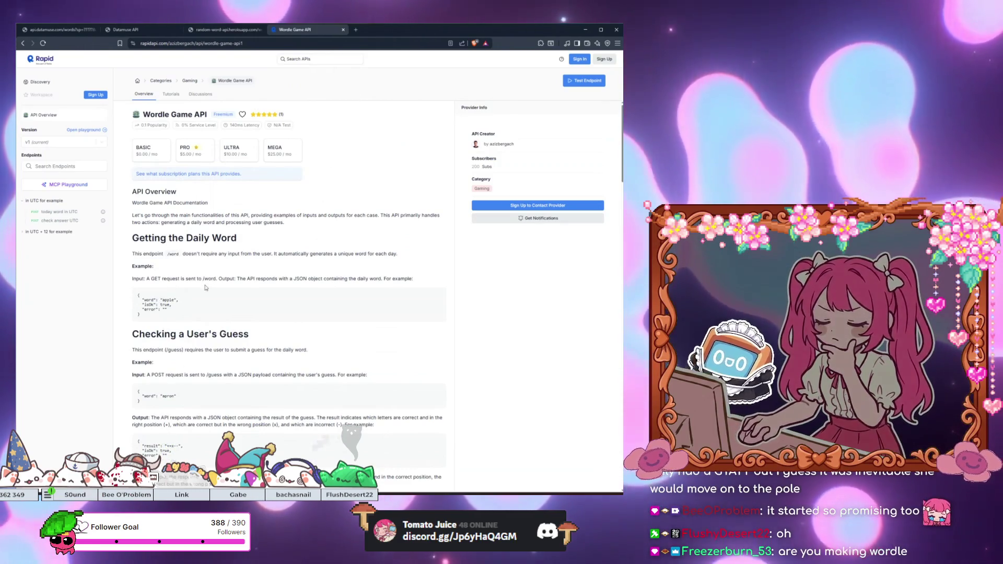
pyautogui.scroll(-8, 207, 293)
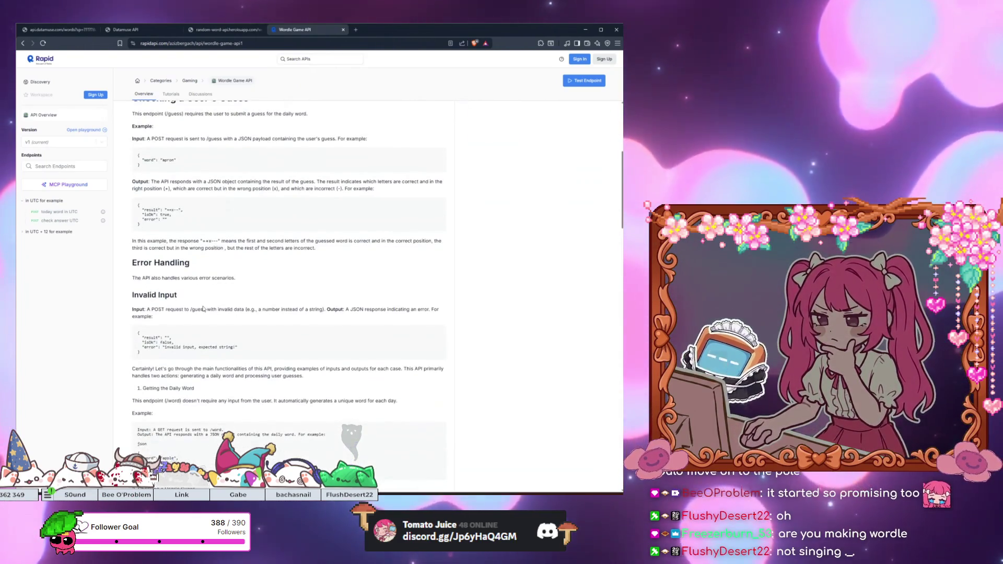
pyautogui.scroll(6, 203, 315)
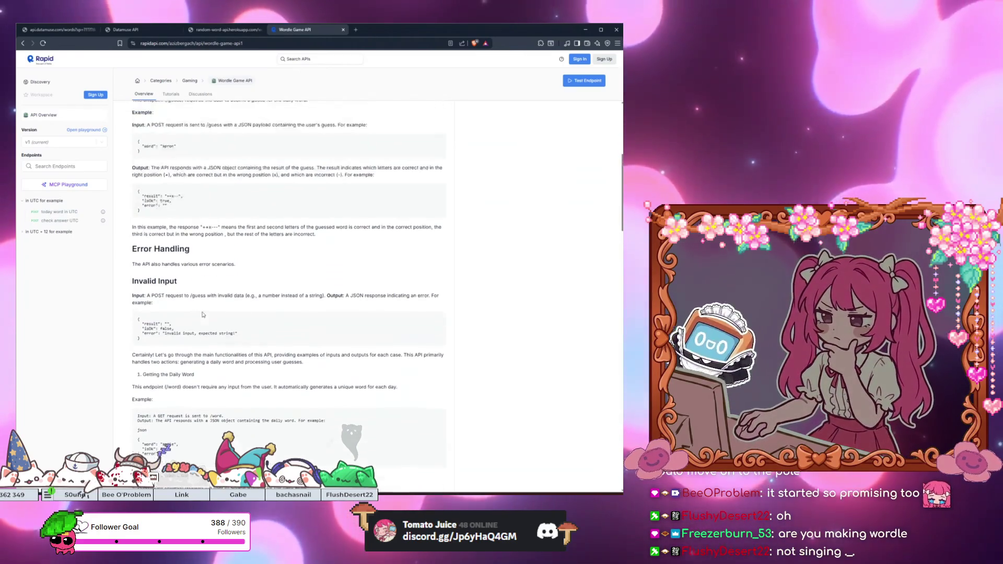
# Step: Turn on Dark Reader dark mode for the RapidAPI page
pyautogui.click(541, 43)
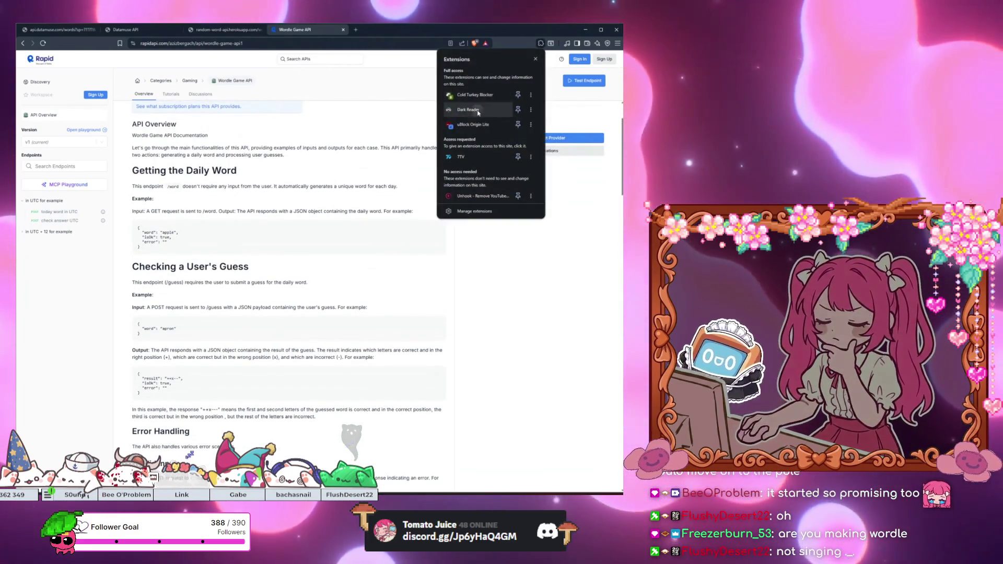
pyautogui.click(478, 110)
pyautogui.click(473, 62)
pyautogui.click(263, 215)
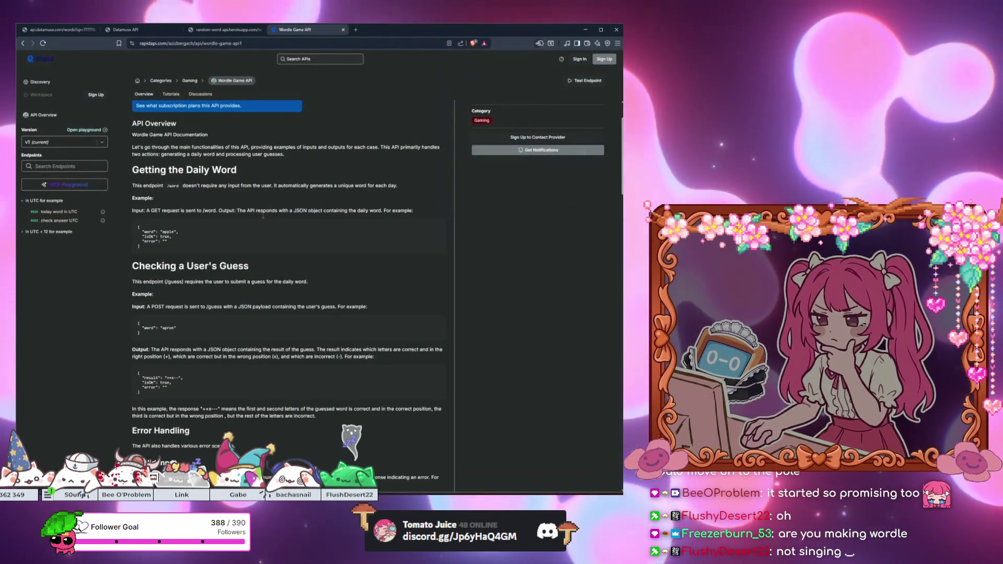
pyautogui.scroll(2, 246, 235)
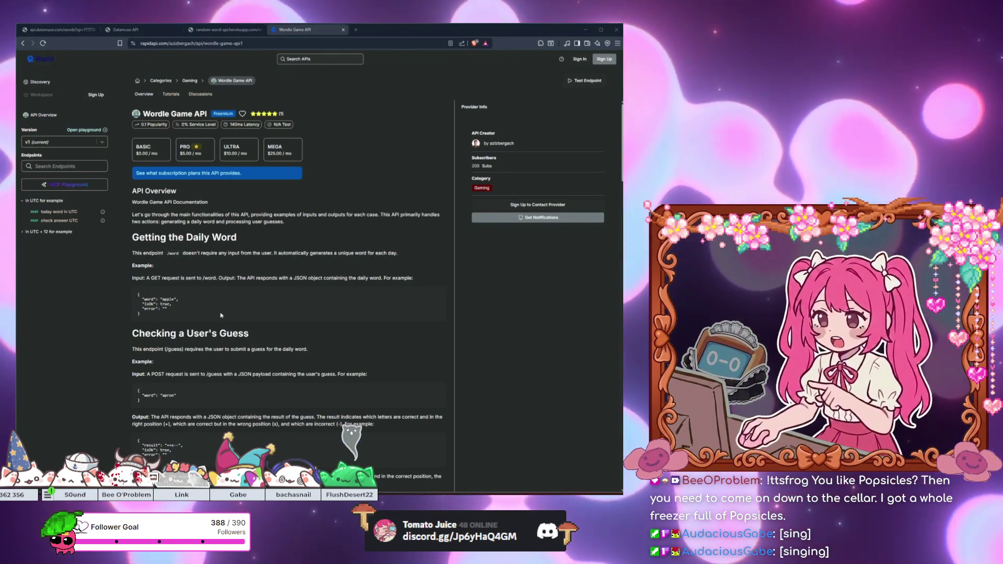
# Step: Compare the Datamuse results, reload random-word-api for a fresh five-letter word, then open a blank tab
pyautogui.click(224, 30)
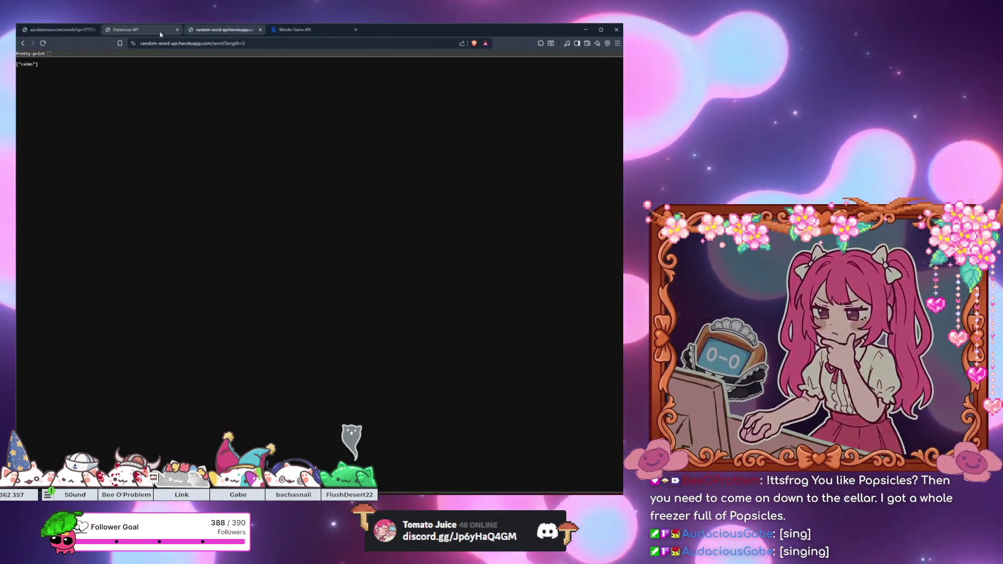
pyautogui.click(160, 33)
pyautogui.click(44, 31)
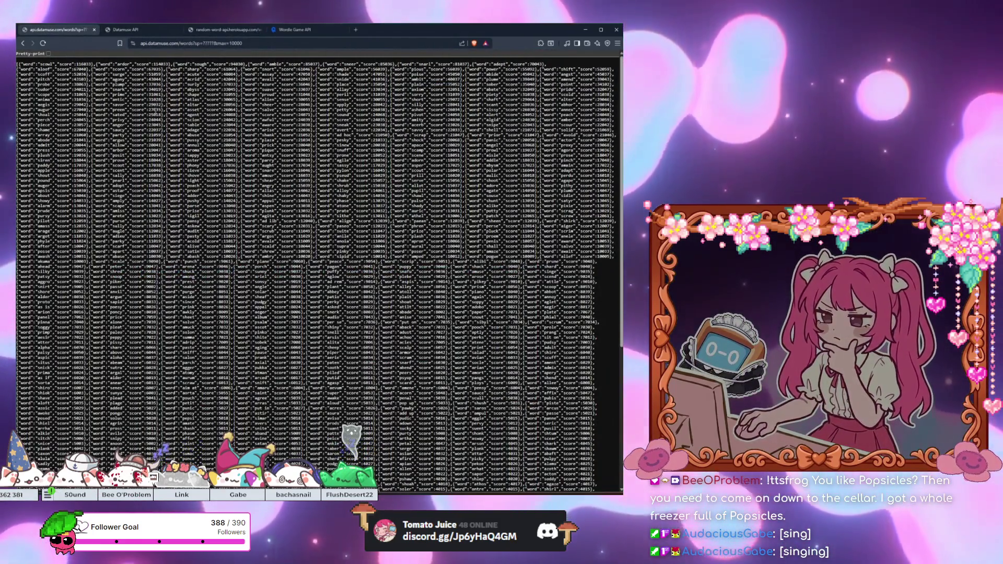
pyautogui.click(125, 30)
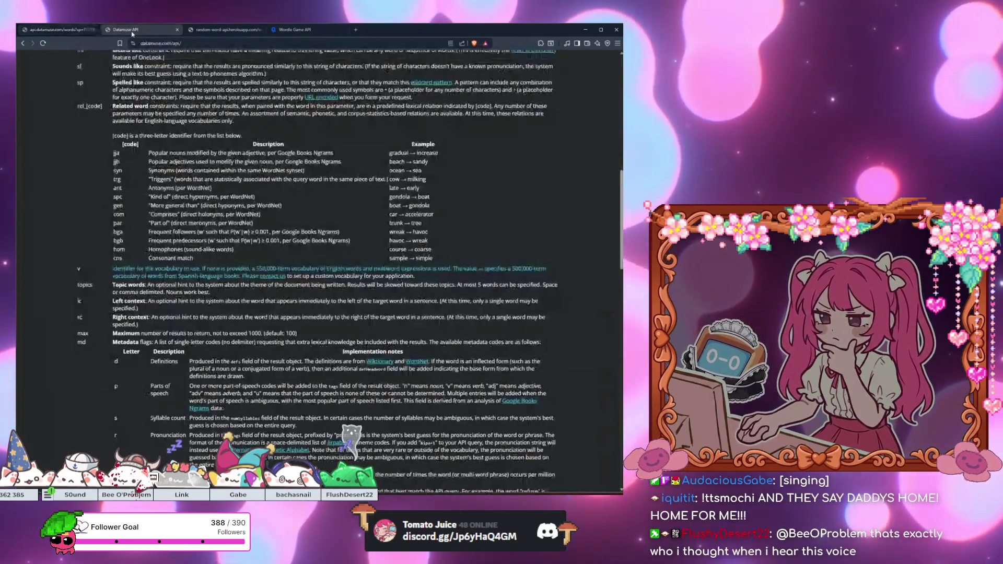
pyautogui.click(217, 31)
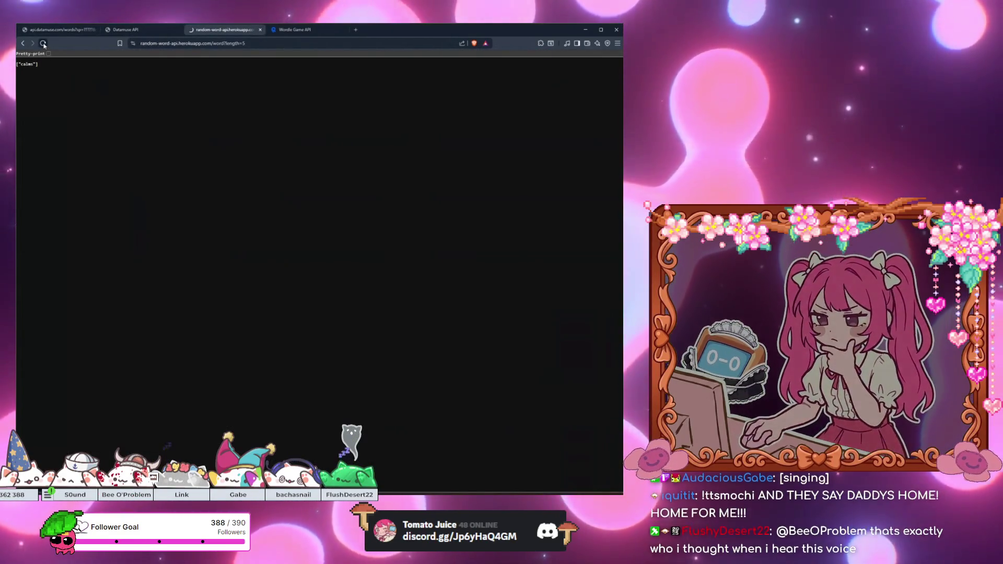
pyautogui.click(43, 44)
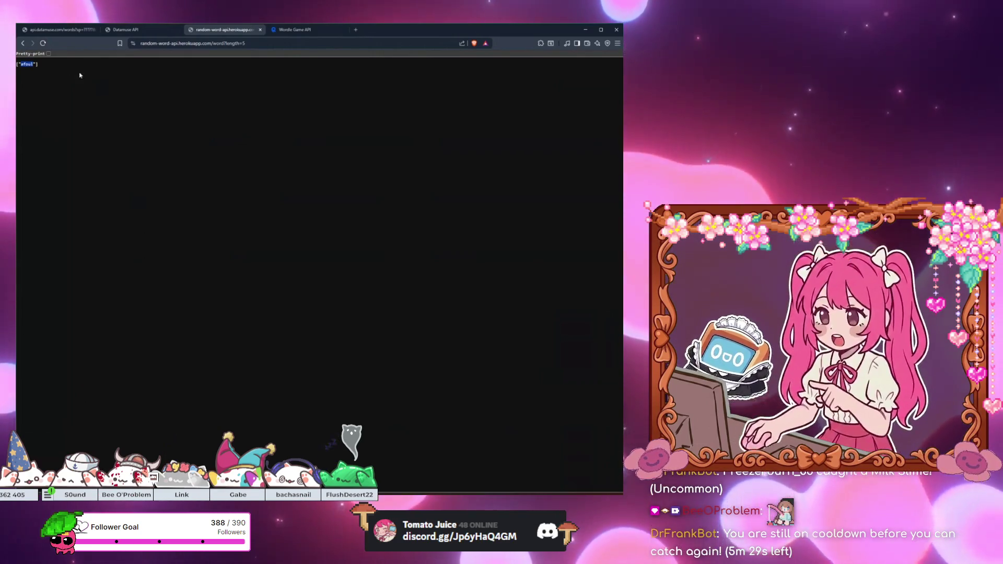
pyautogui.click(355, 29)
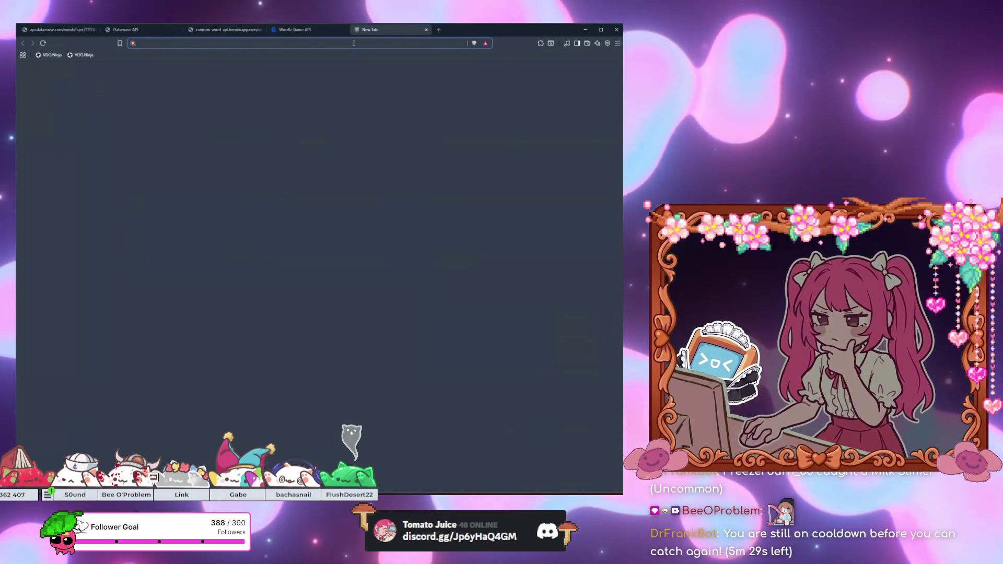
# Step: Look up 'afoul' in dictionaryapi, test the nonexistent word 'asdf', then return and pretty-print
pyautogui.write('https://api')
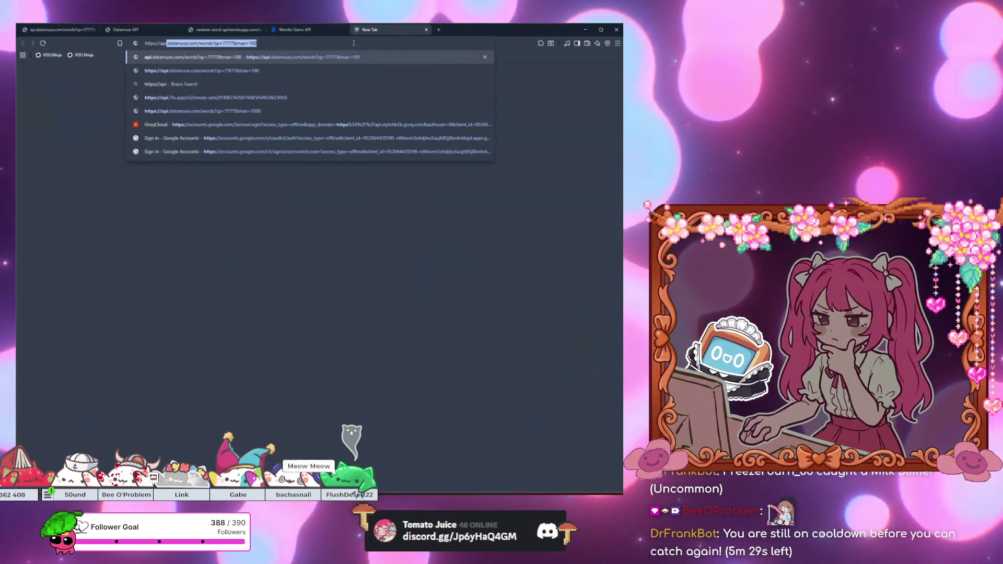
pyautogui.write('.dic')
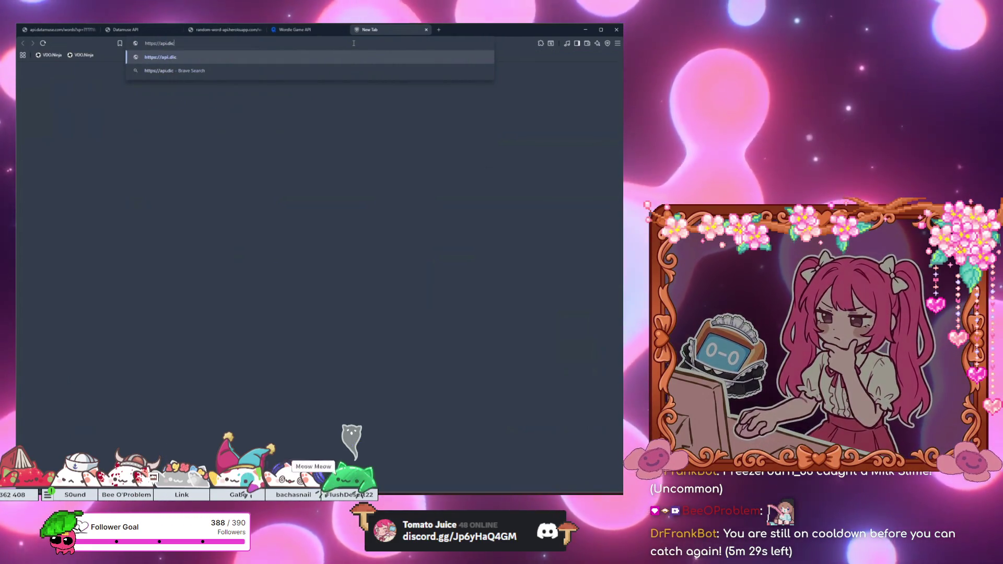
pyautogui.write('tionaryapi.dev/api')
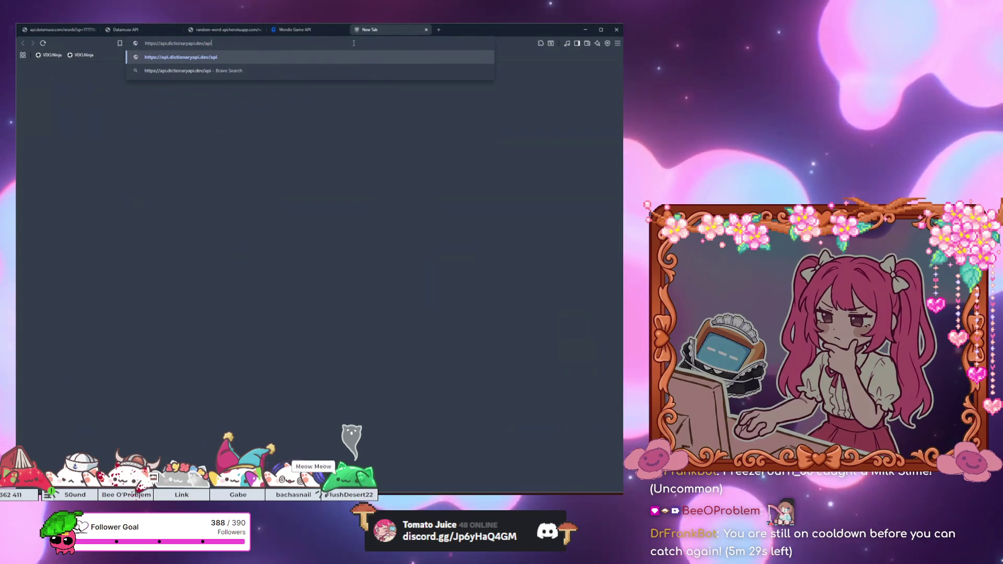
pyautogui.write('2/en')
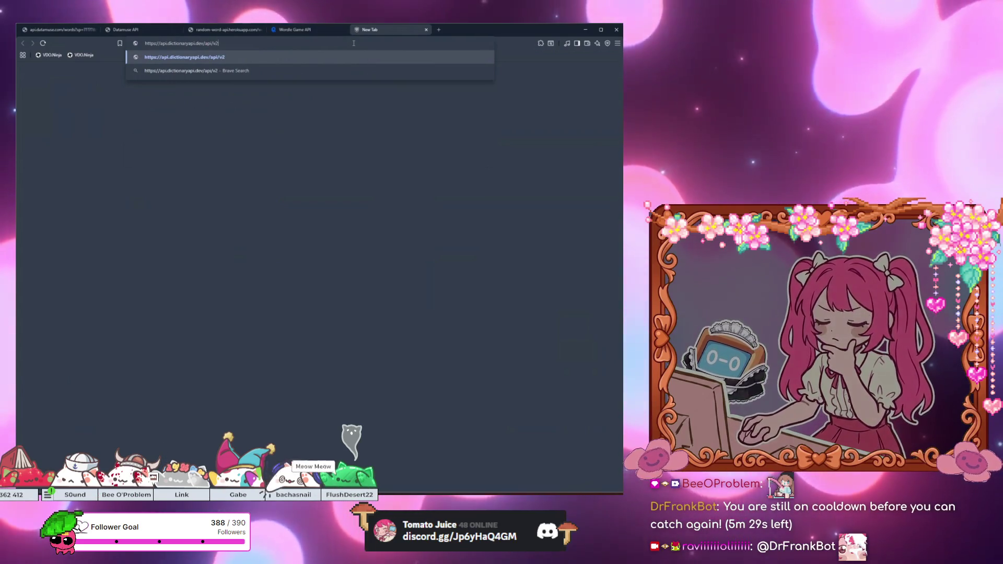
pyautogui.write('tries')
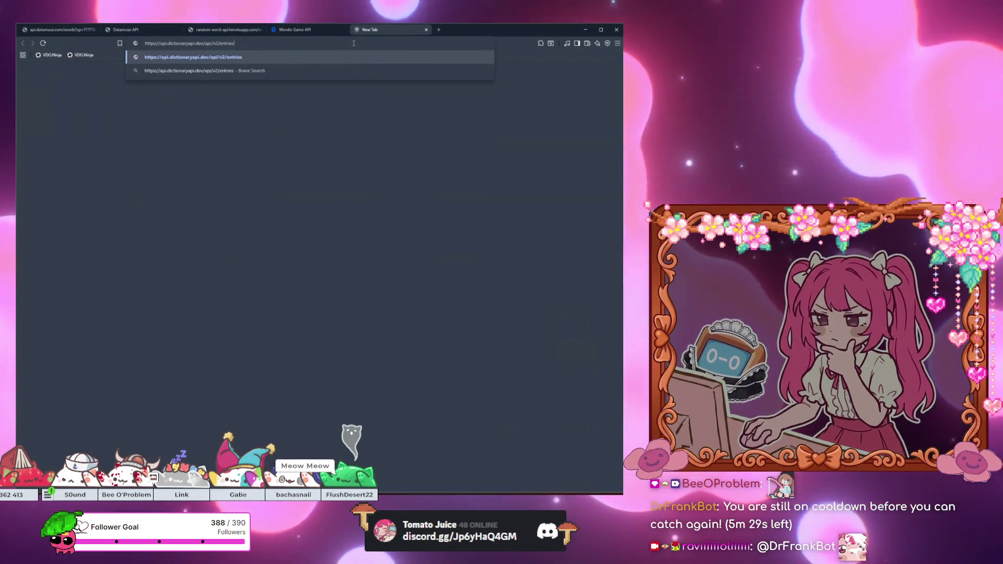
pyautogui.write('end')
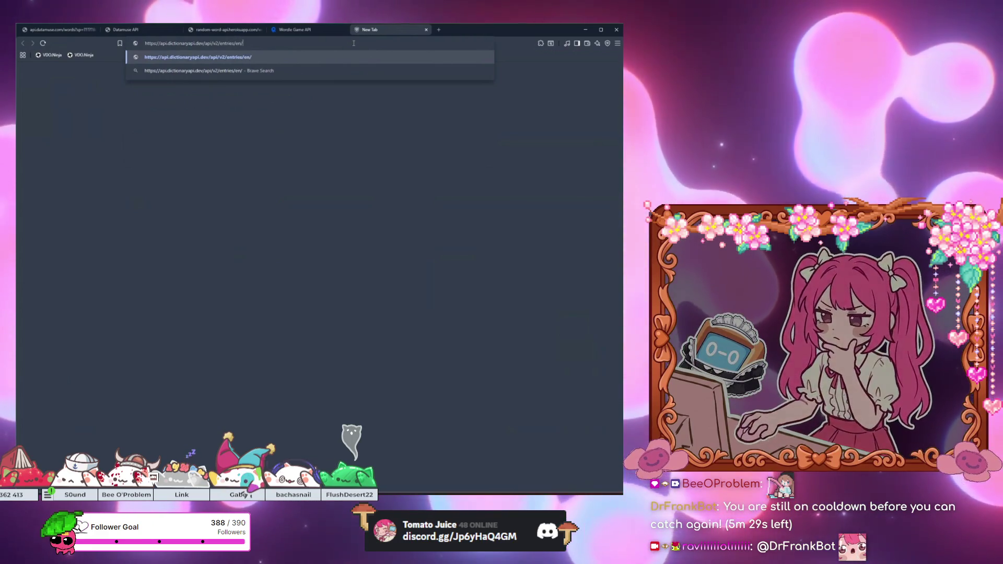
pyautogui.write('afoul')
pyautogui.press('Return')
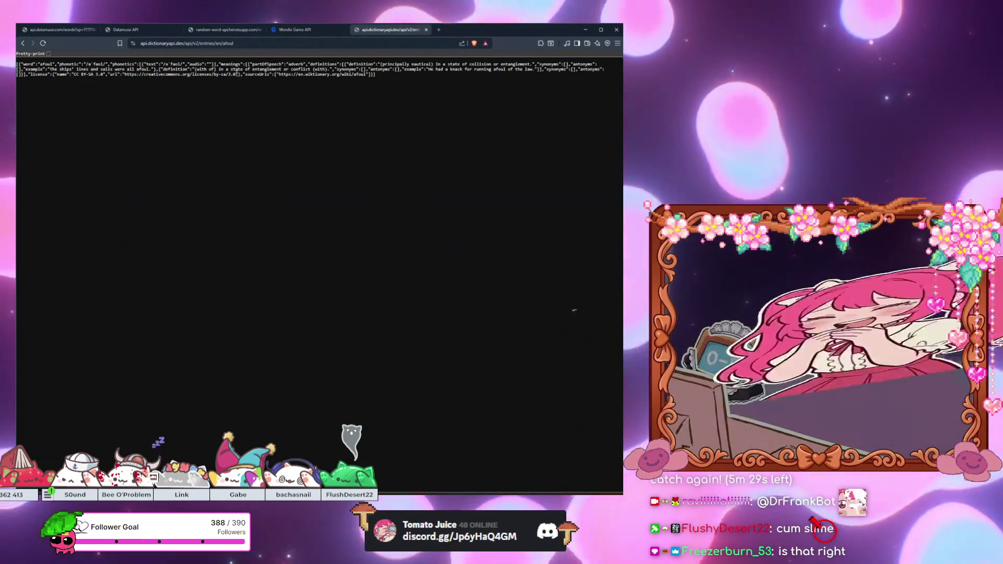
pyautogui.click(243, 45)
pyautogui.click(243, 44)
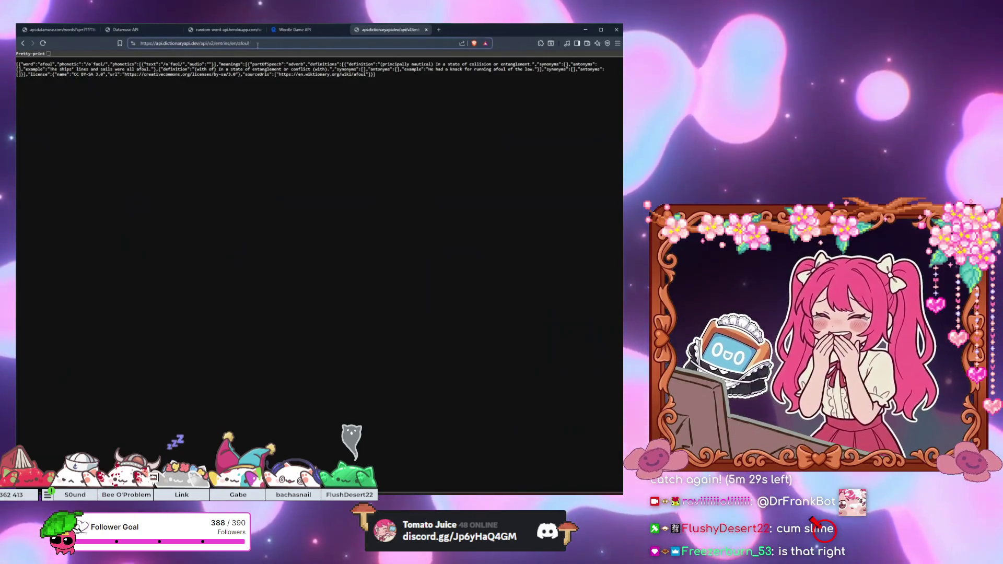
pyautogui.write('asdf')
pyautogui.press('Return')
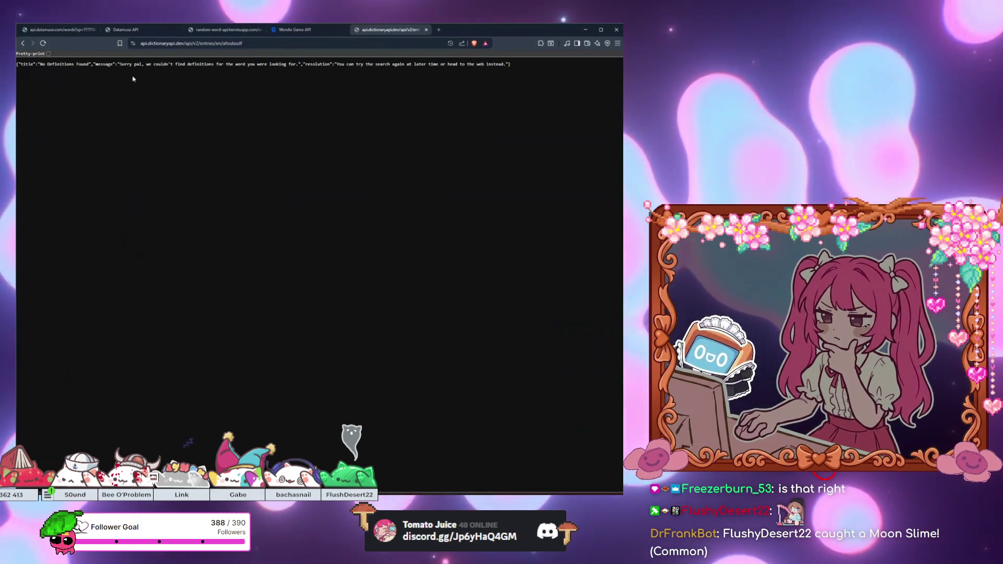
pyautogui.click(23, 44)
pyautogui.click(48, 54)
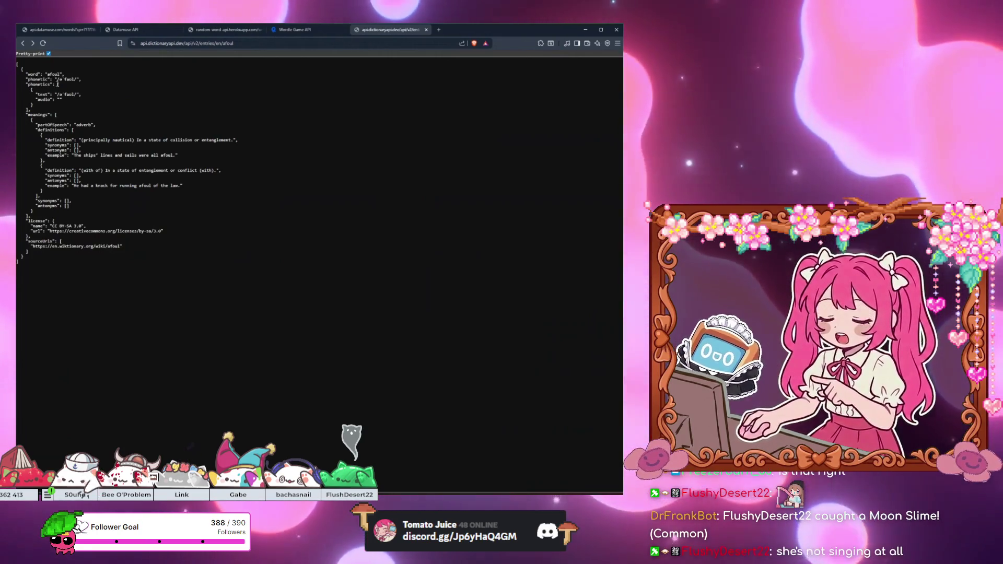
# Step: Confirm misspelled 'afoulll' returns No Definitions Found, then return to the random-word-api page
pyautogui.click(250, 45)
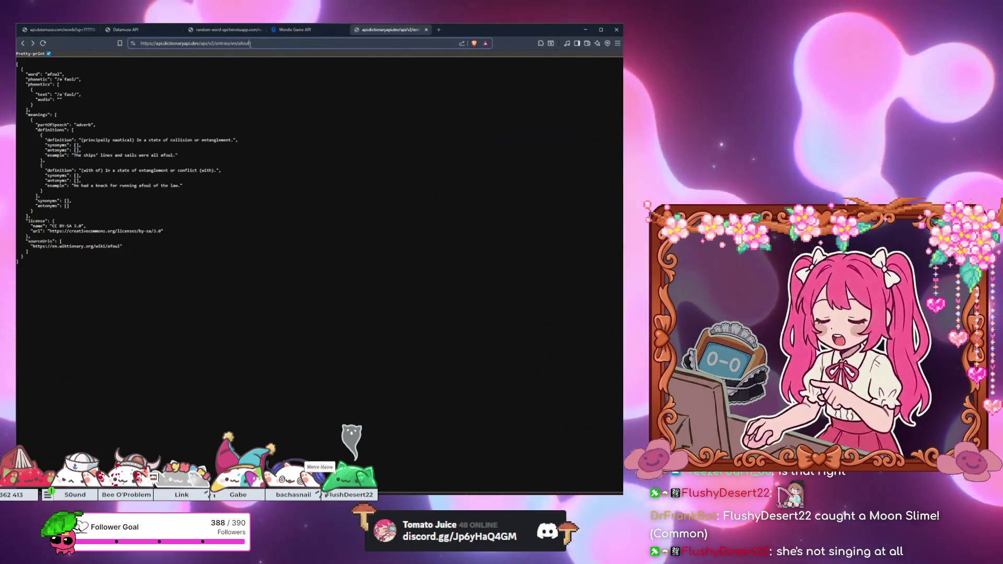
pyautogui.click(262, 43)
pyautogui.write('lll')
pyautogui.press('Return')
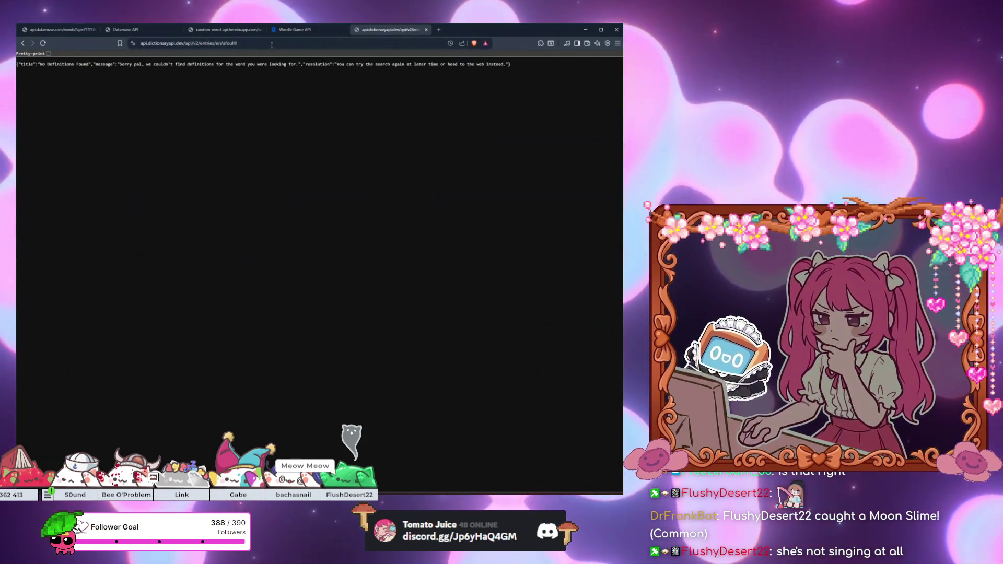
pyautogui.click(49, 53)
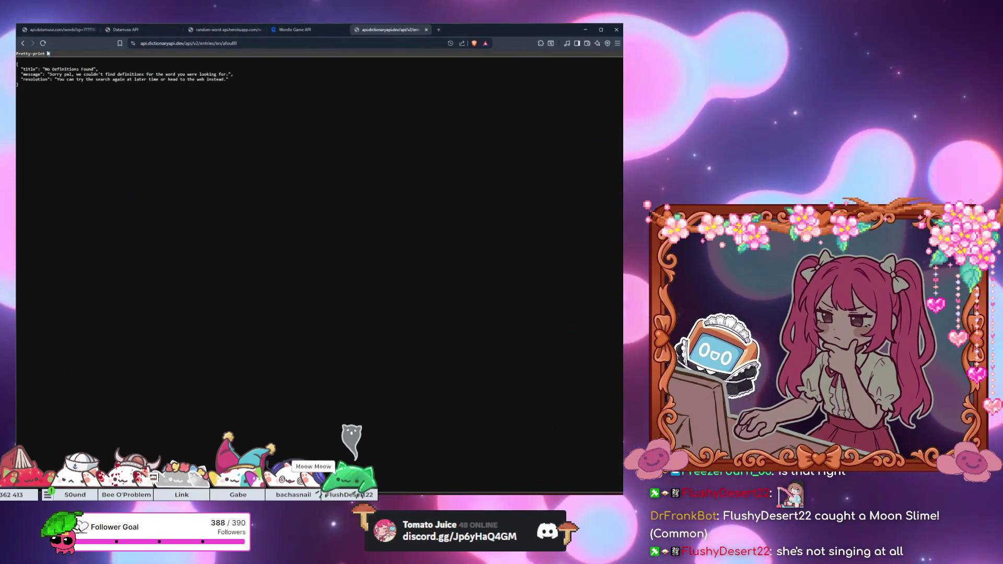
pyautogui.click(21, 44)
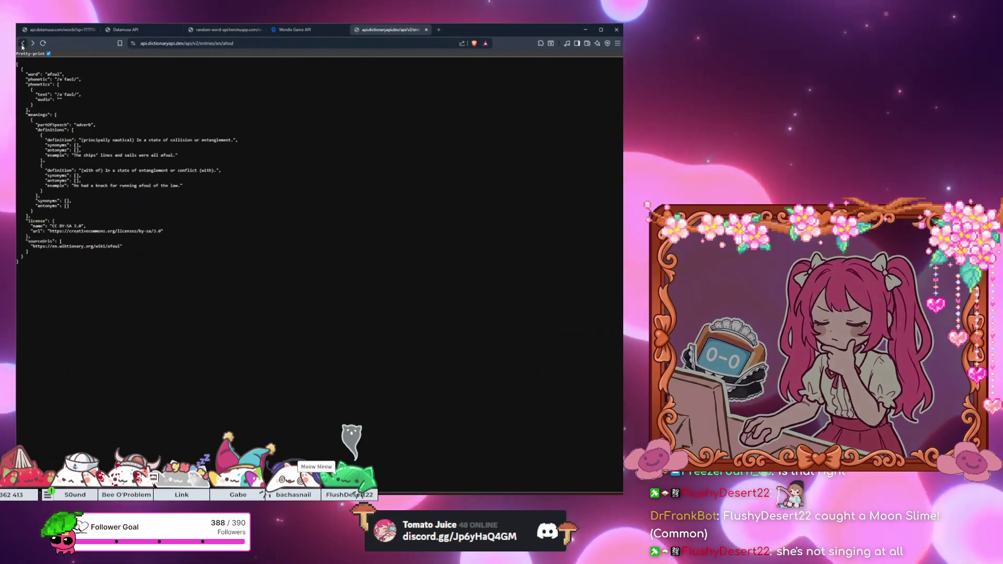
pyautogui.click(277, 30)
pyautogui.click(252, 30)
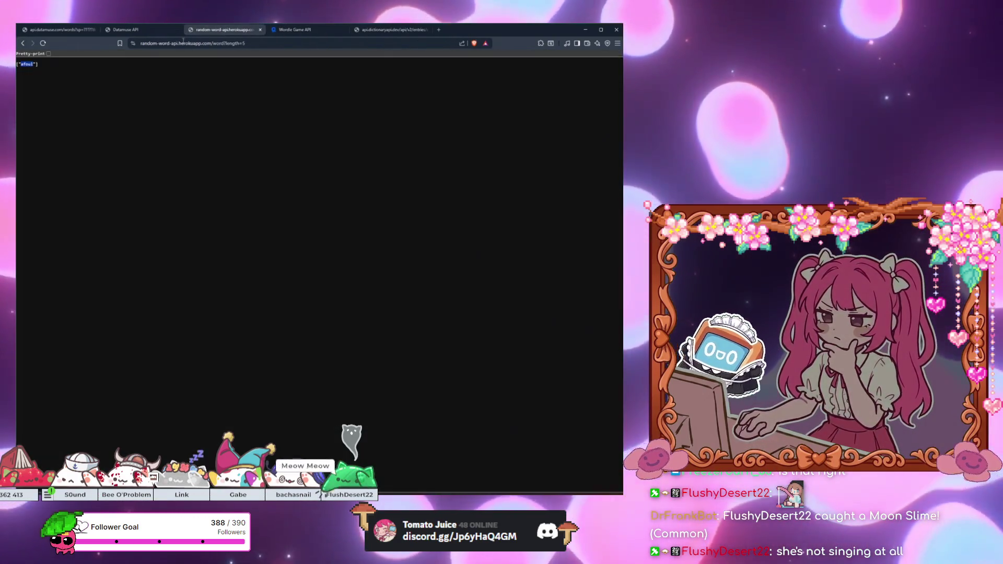
# Step: Fetch several new random words and look up 'gaddi' in the dictionary API
pyautogui.click(43, 44)
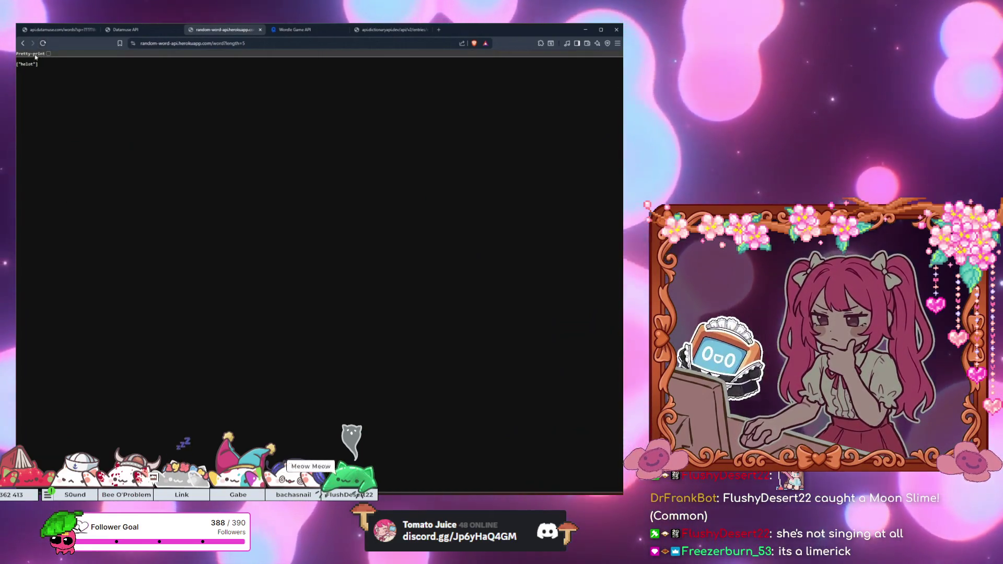
pyautogui.click(43, 43)
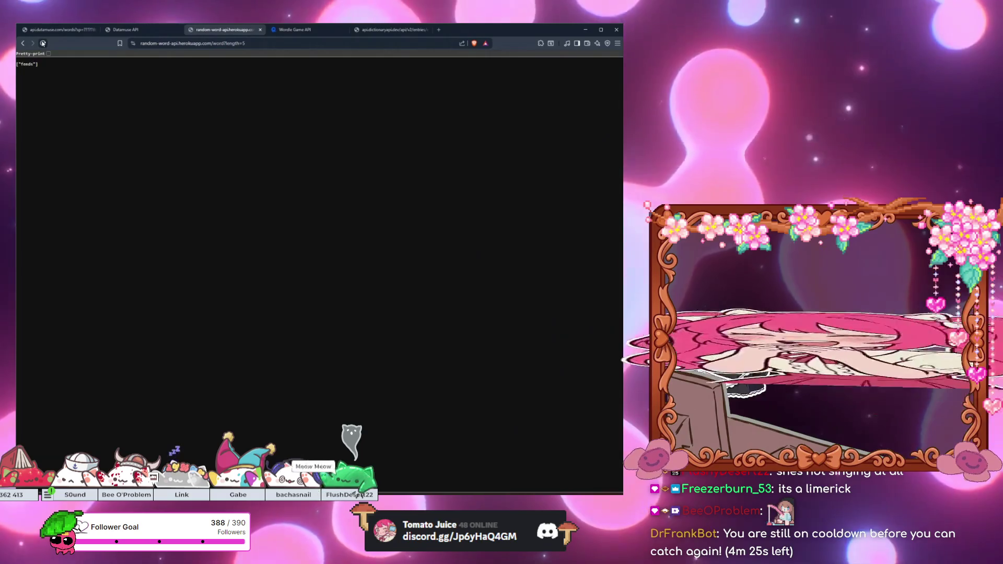
pyautogui.click(43, 43)
pyautogui.click(44, 43)
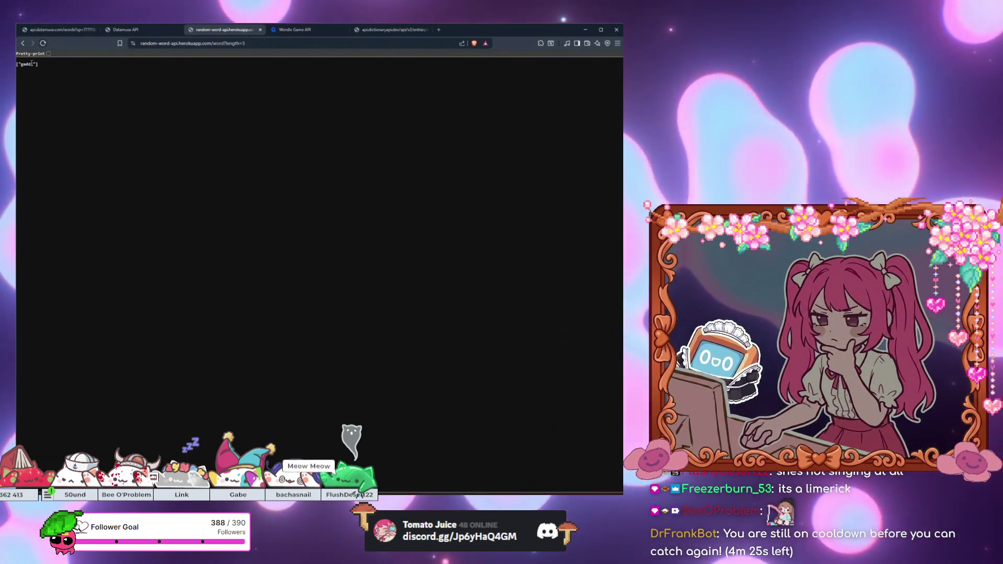
pyautogui.click(385, 30)
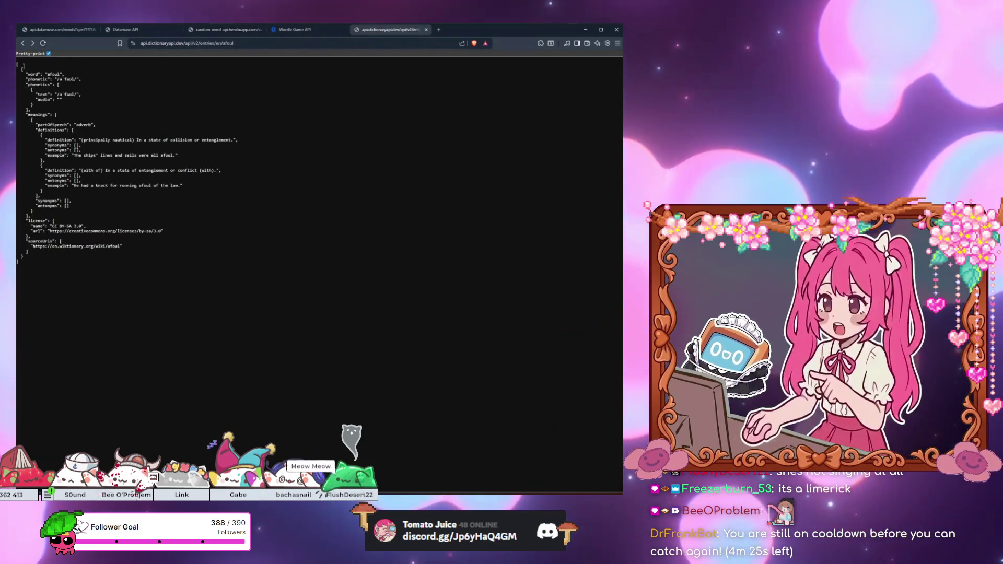
pyautogui.doubleClick(229, 45)
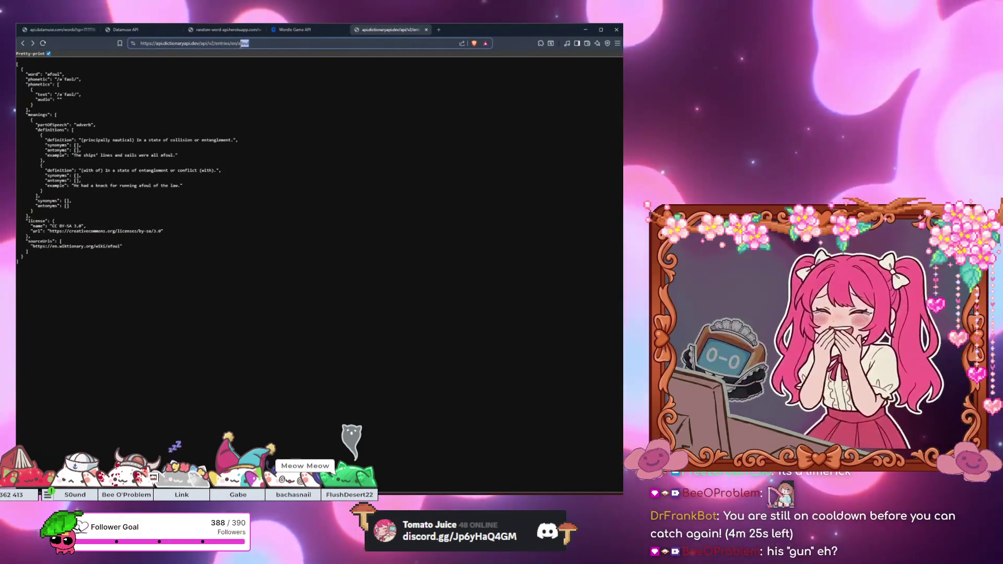
pyautogui.write('gaddi')
pyautogui.press('Return')
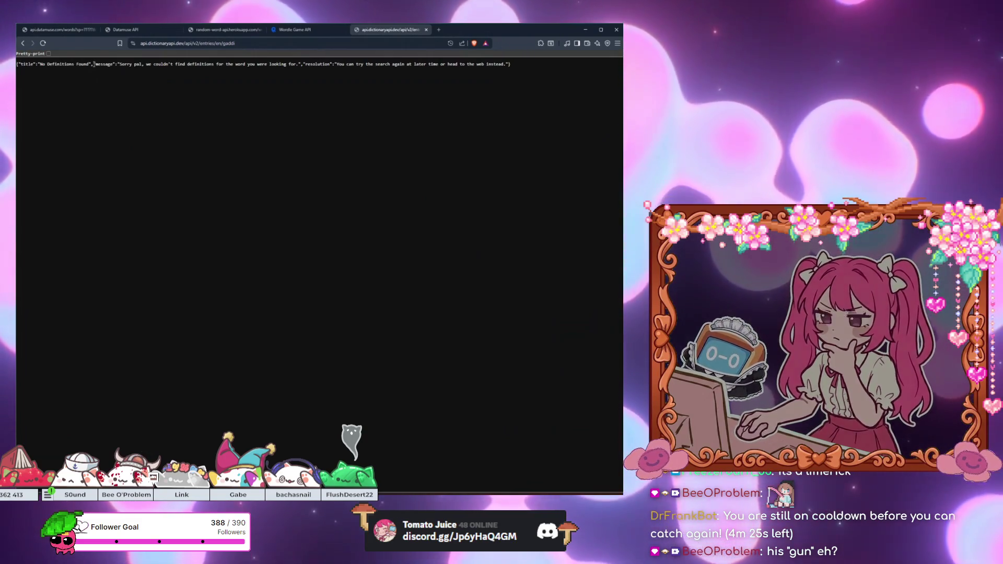
# Step: Copy the random word 'korun' and look it up in the dictionary API
pyautogui.click(224, 29)
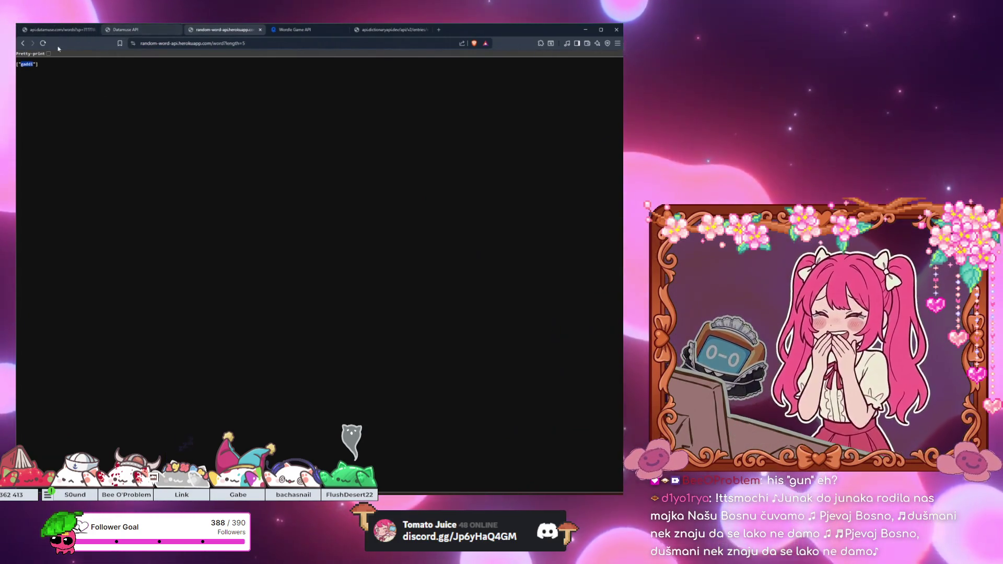
pyautogui.doubleClick(27, 64)
pyautogui.hotkey('ctrl', 'c')
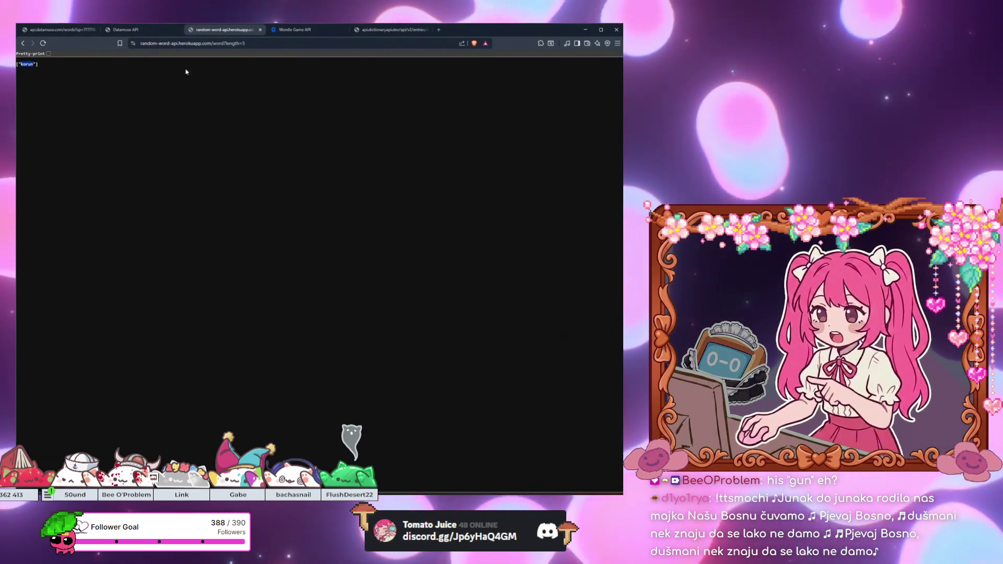
pyautogui.click(402, 30)
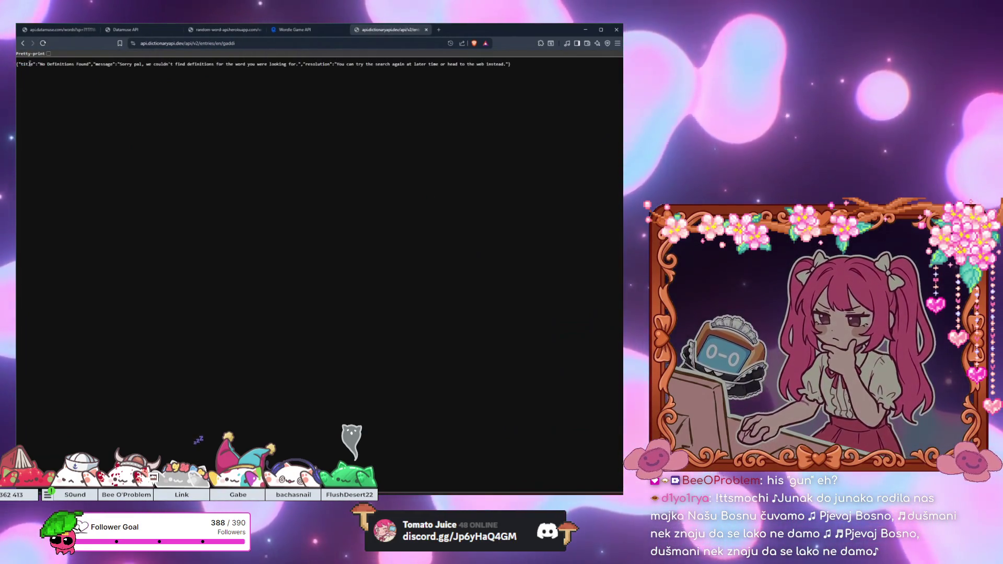
pyautogui.doubleClick(229, 43)
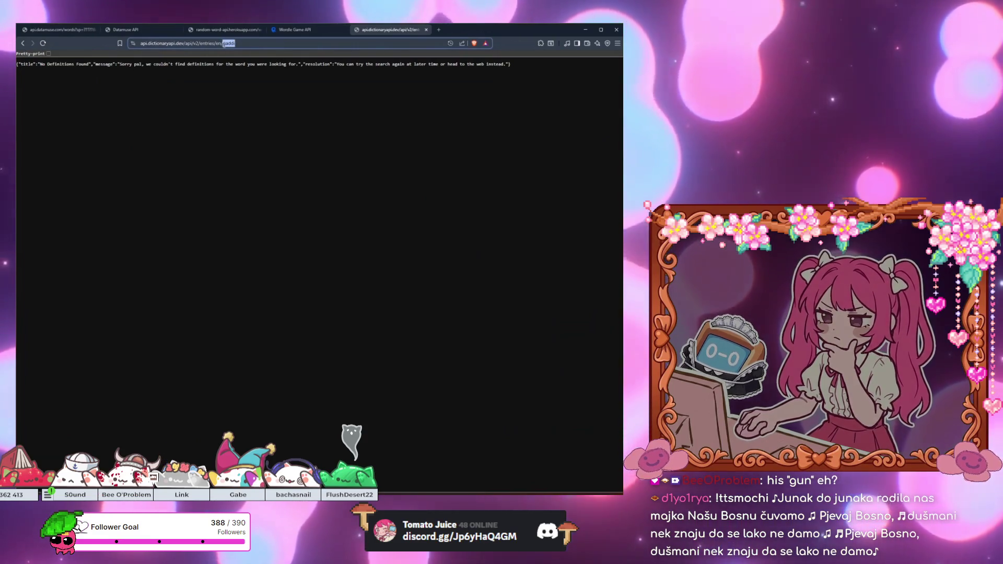
pyautogui.hotkey('ctrl', 'v')
pyautogui.press('Return')
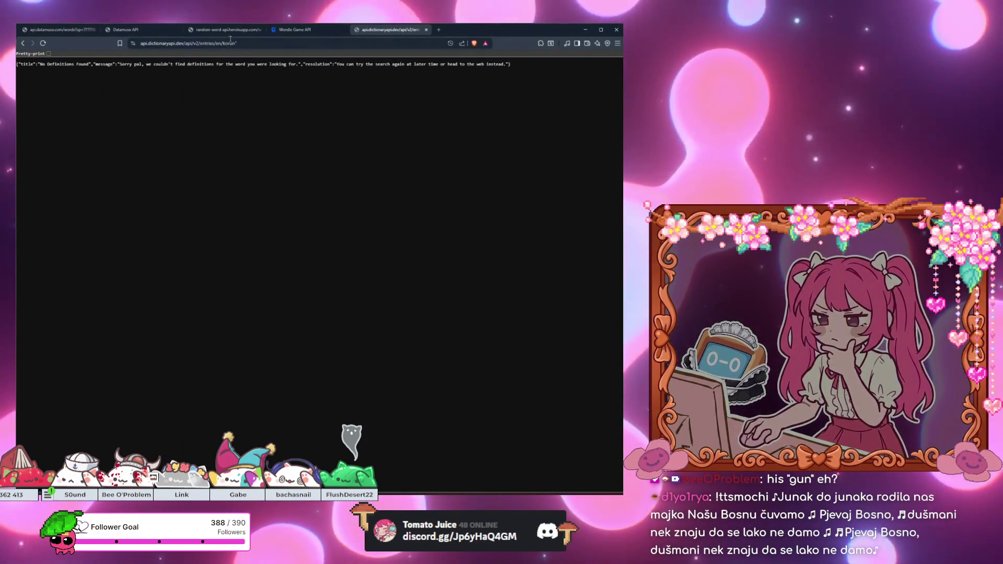
pyautogui.click(255, 45)
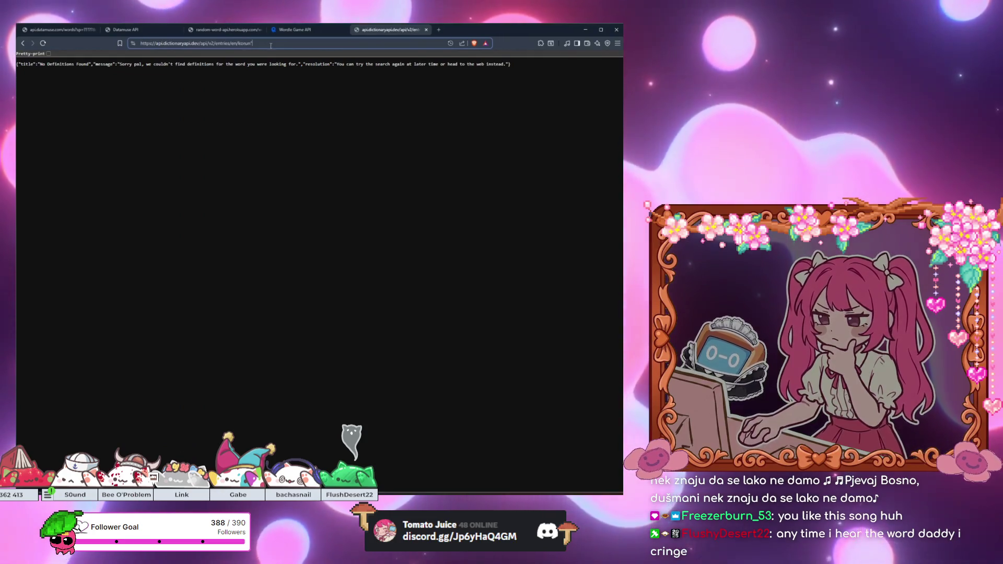
pyautogui.click(262, 46)
pyautogui.press('Escape')
# Step: Fetch new random words, look up 'tamis', then select the word in the lookup address again
pyautogui.click(226, 31)
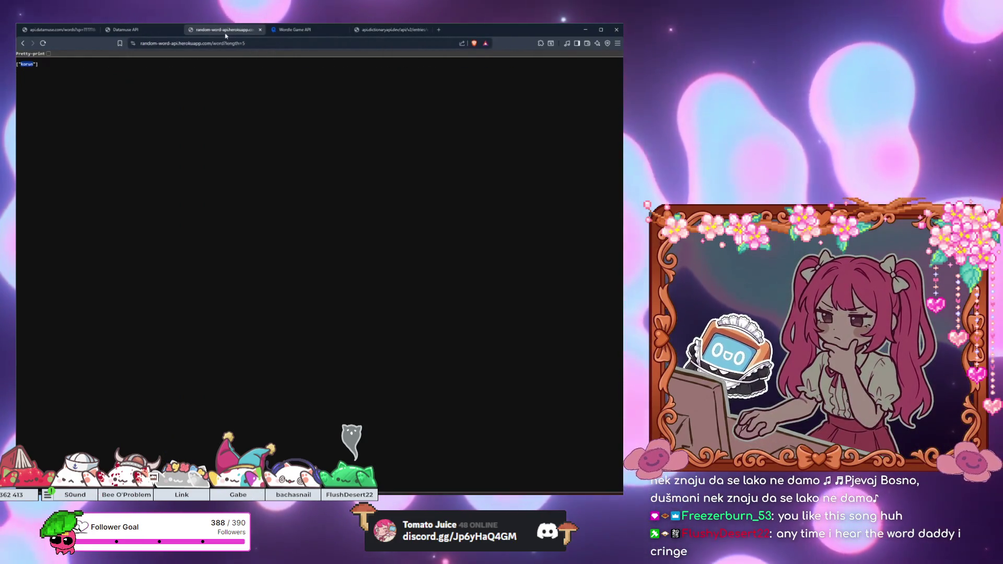
pyautogui.click(43, 45)
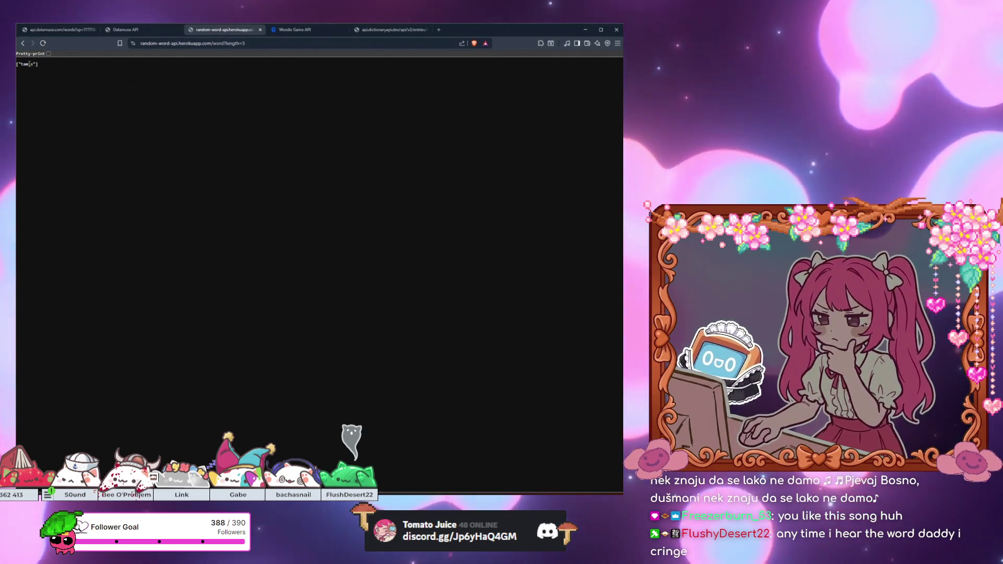
pyautogui.click(389, 29)
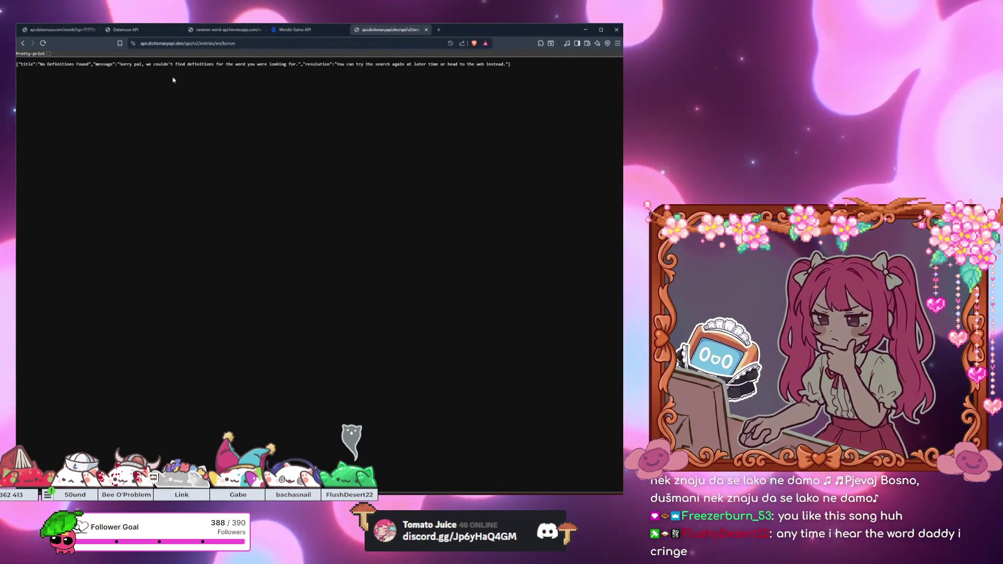
pyautogui.doubleClick(229, 43)
pyautogui.write('tamis')
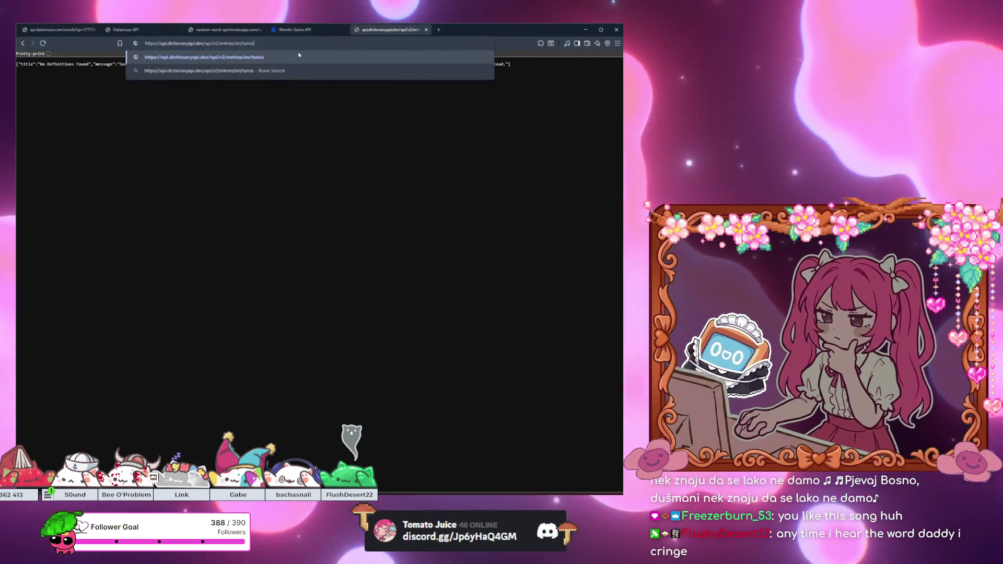
pyautogui.press('Return')
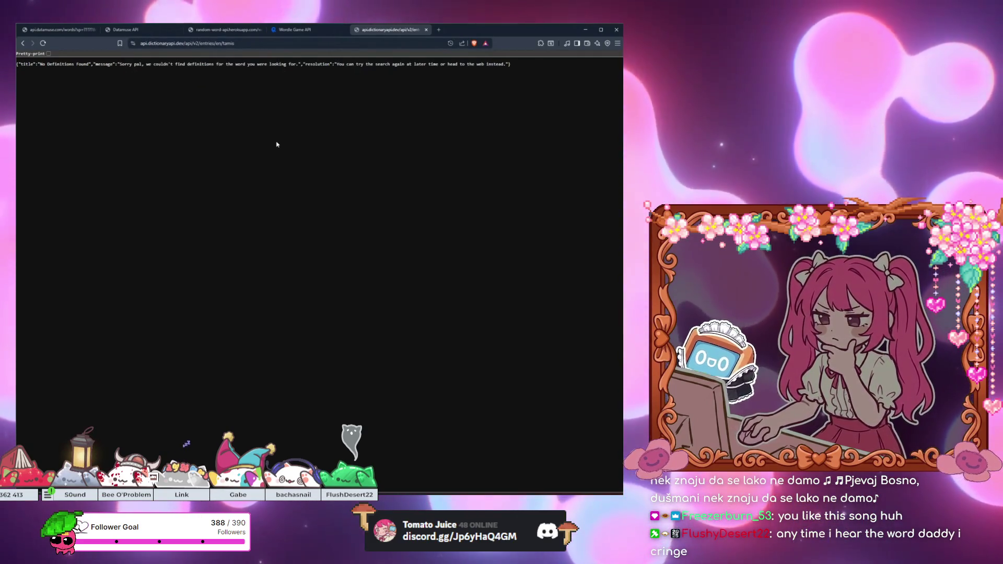
pyautogui.click(224, 30)
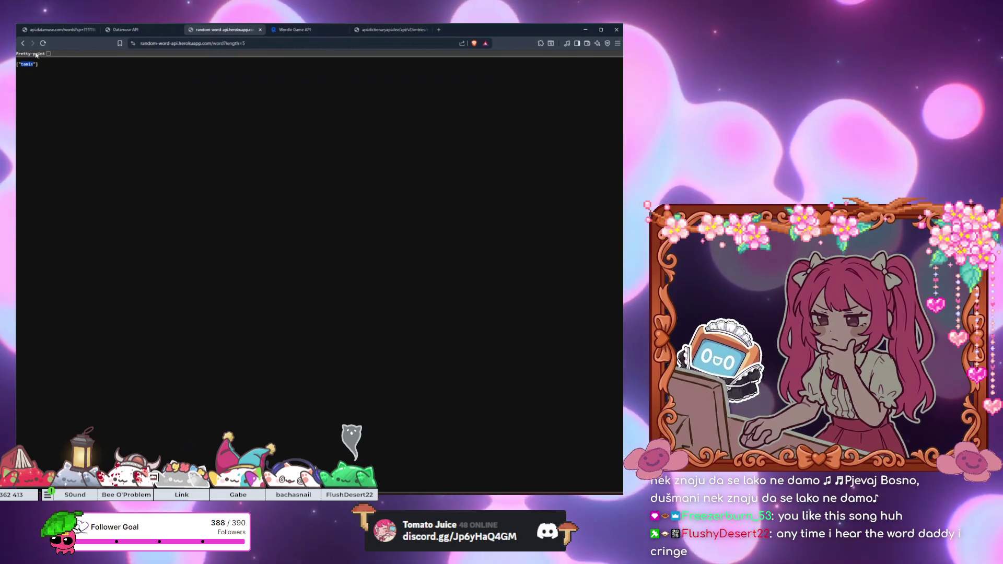
pyautogui.click(43, 45)
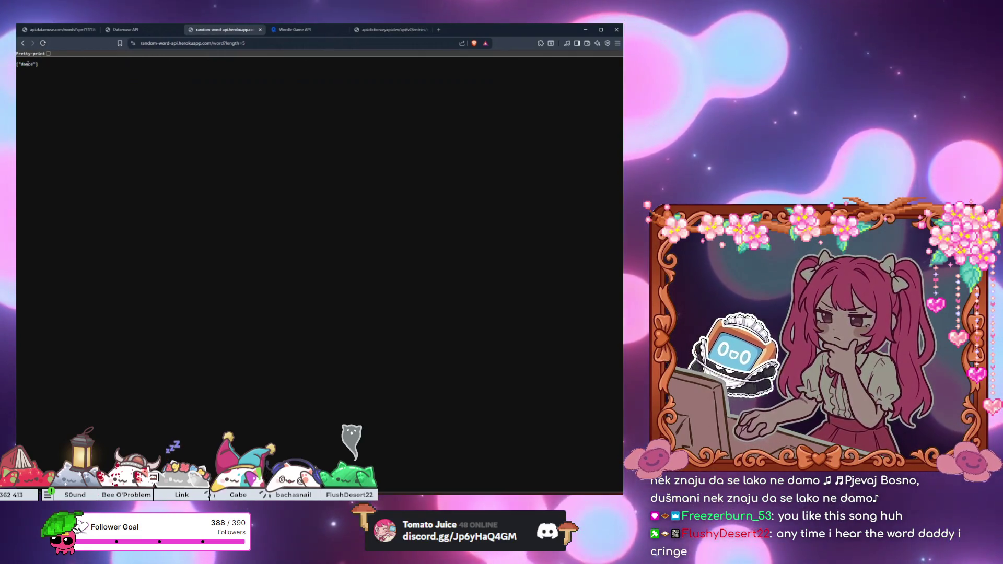
pyautogui.click(389, 30)
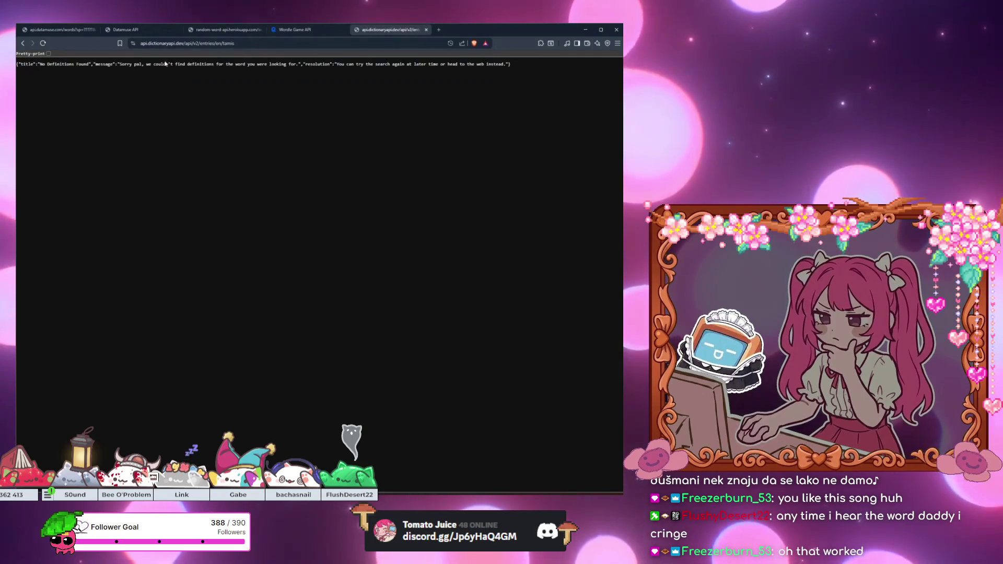
pyautogui.doubleClick(230, 43)
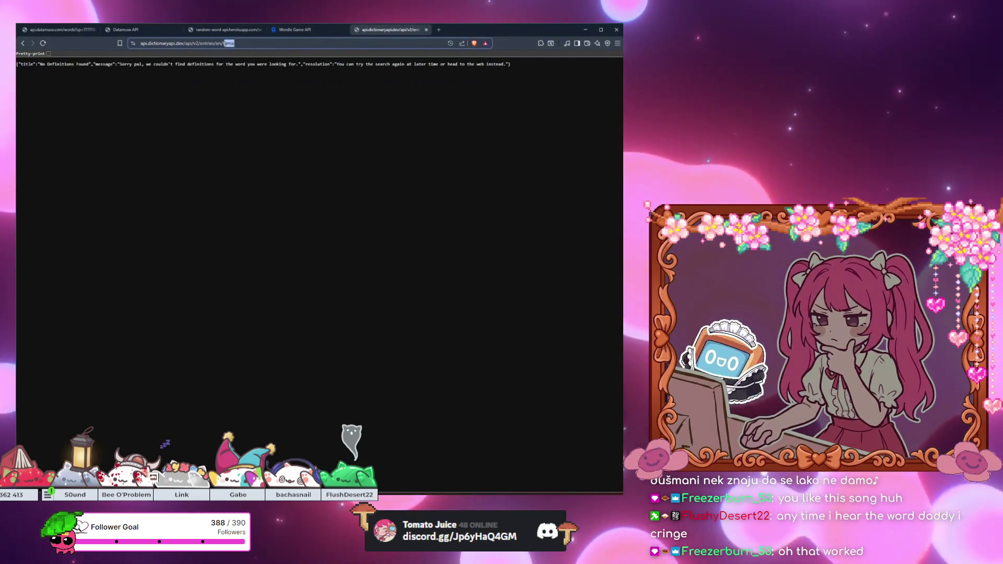
# Step: Look up 'dance' in the dictionary API, pretty-print it, and select the dance-uk.mp3 audio link
pyautogui.write('dance')
pyautogui.press('Return')
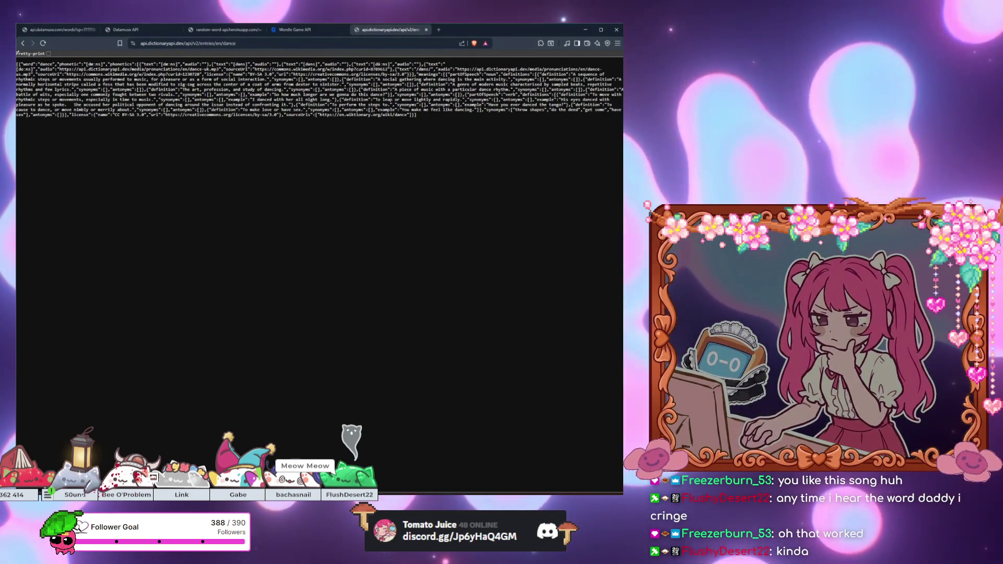
pyautogui.click(48, 54)
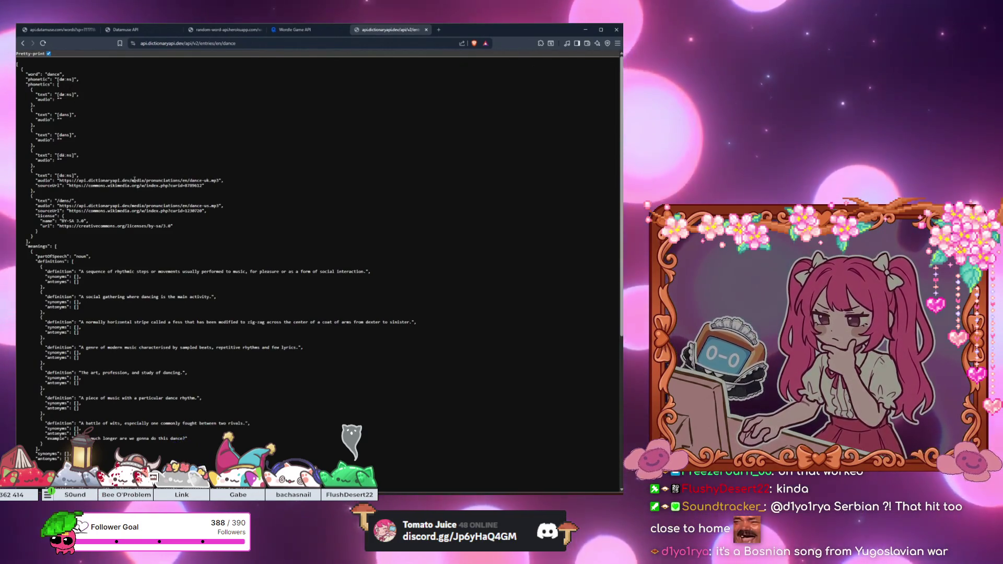
pyautogui.moveTo(222, 181); pyautogui.dragTo(58, 180)
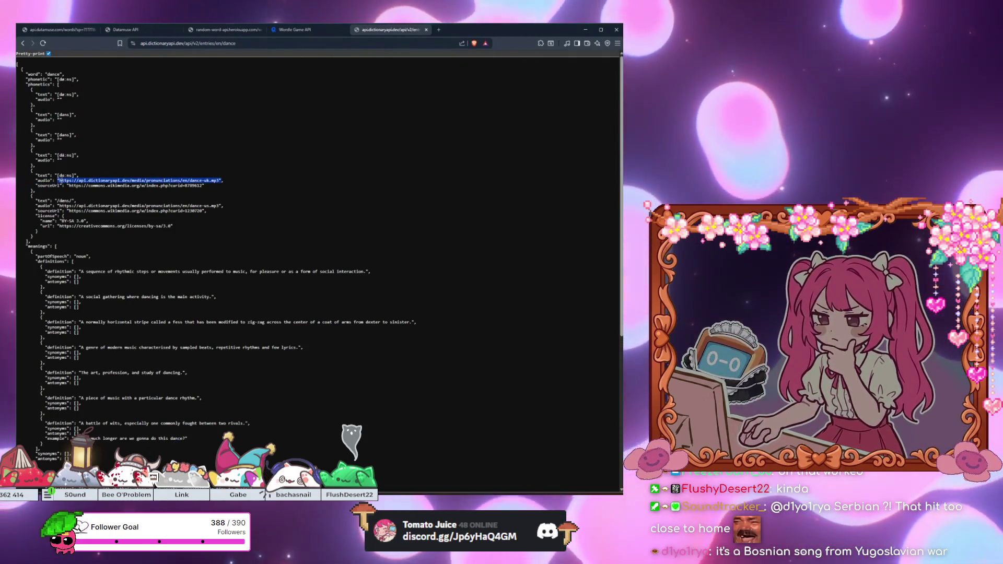
# Step: Open the dance-uk.mp3 pronunciation clip in its own tab, then return to the dance entry
pyautogui.hotkey('ctrl', 'c')
pyautogui.click(438, 29)
pyautogui.hotkey('ctrl', 'v')
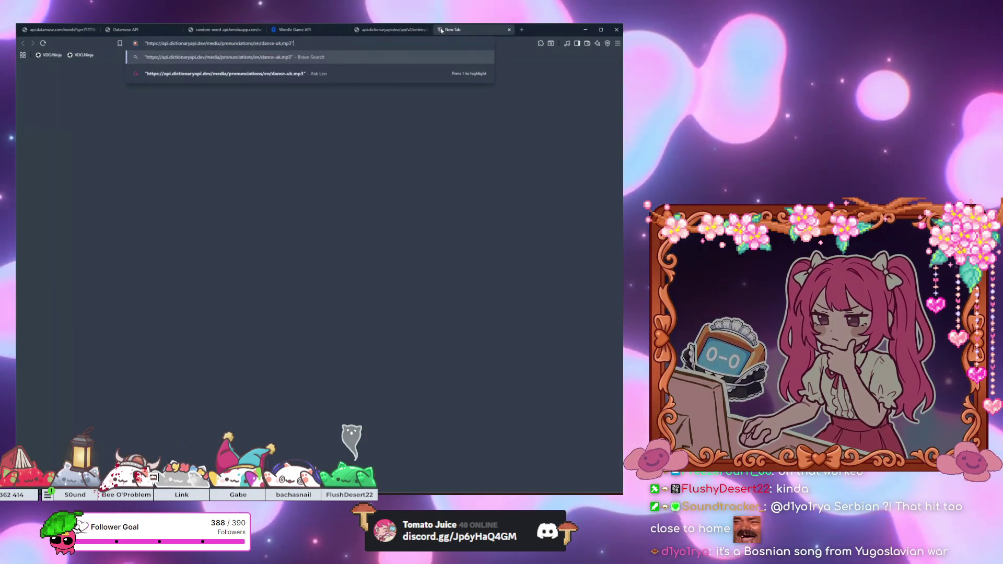
pyautogui.press('Return')
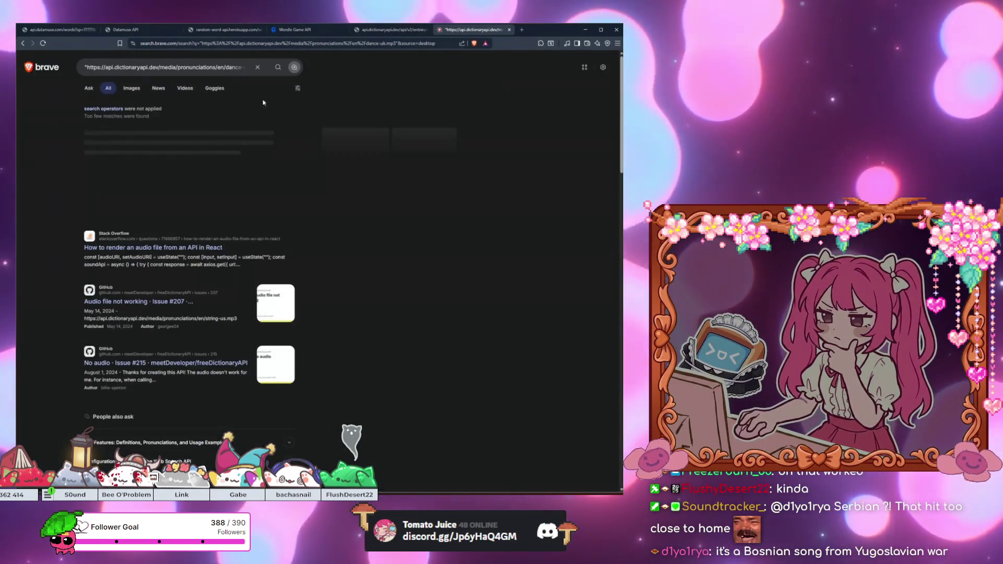
pyautogui.click(255, 44)
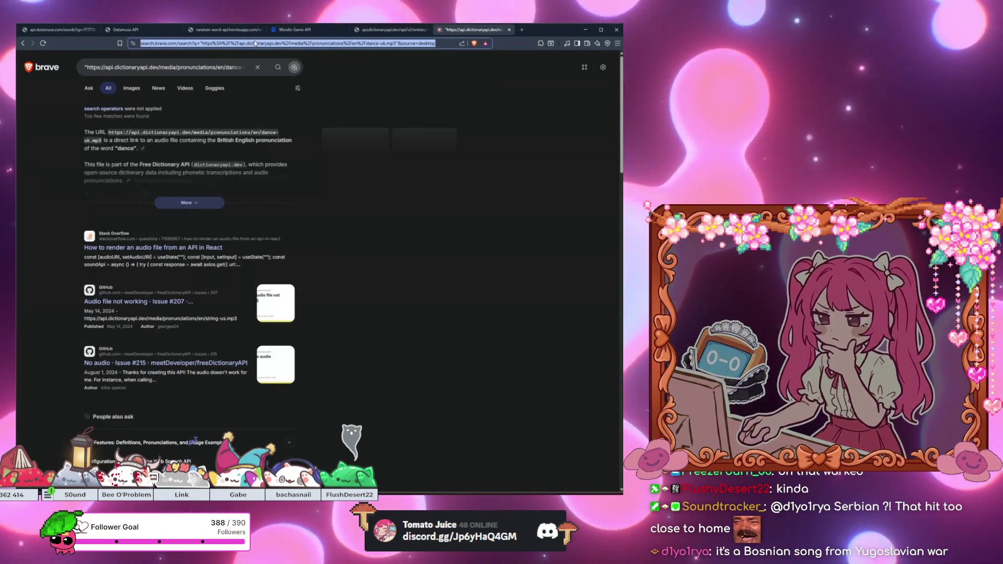
pyautogui.hotkey('ctrl', 'v')
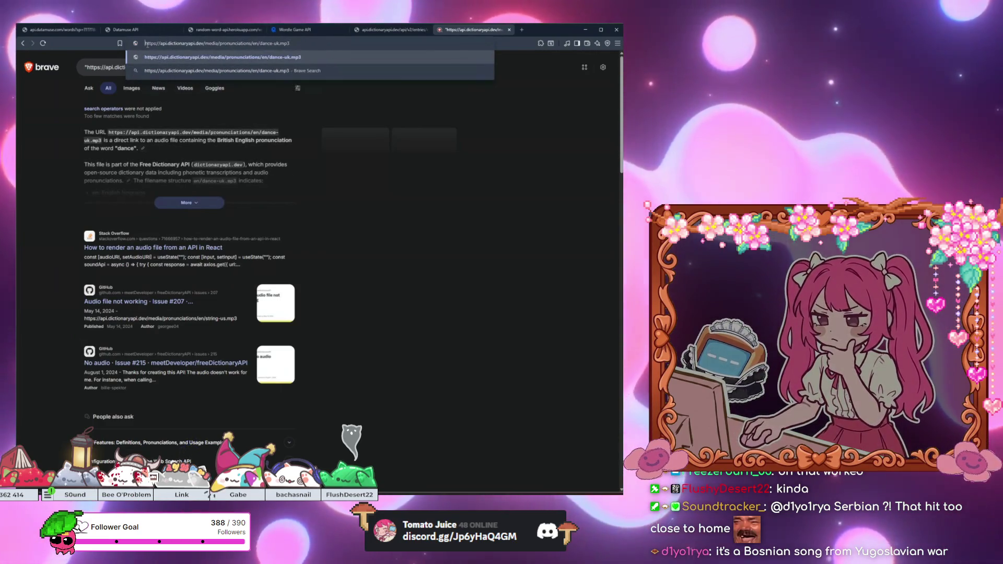
pyautogui.press('Return')
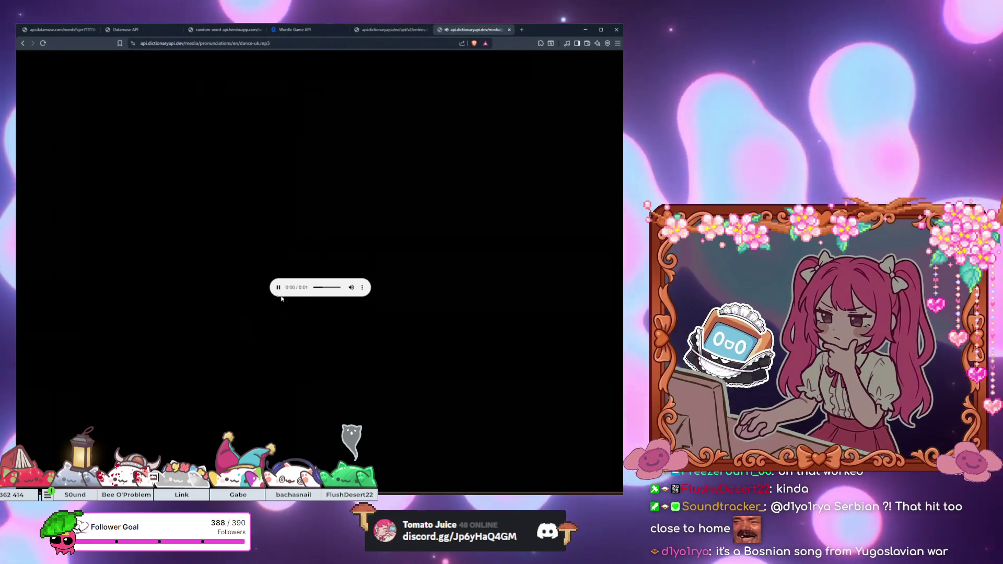
pyautogui.click(397, 30)
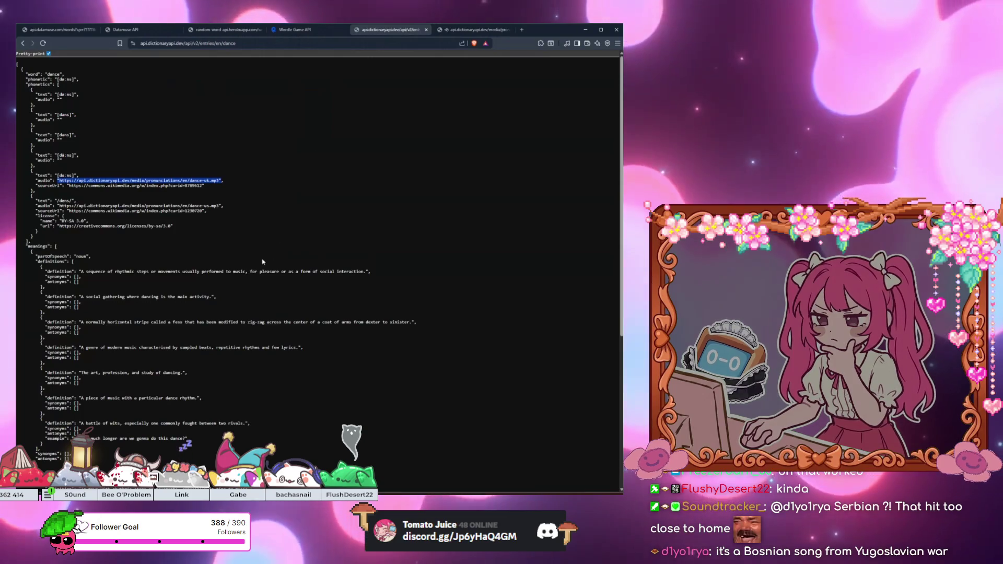
# Step: Read through the 'dance' definitions, then switch to wordle_module.gd in Godot
pyautogui.scroll(-1, 259, 264)
pyautogui.scroll(-5, 259, 264)
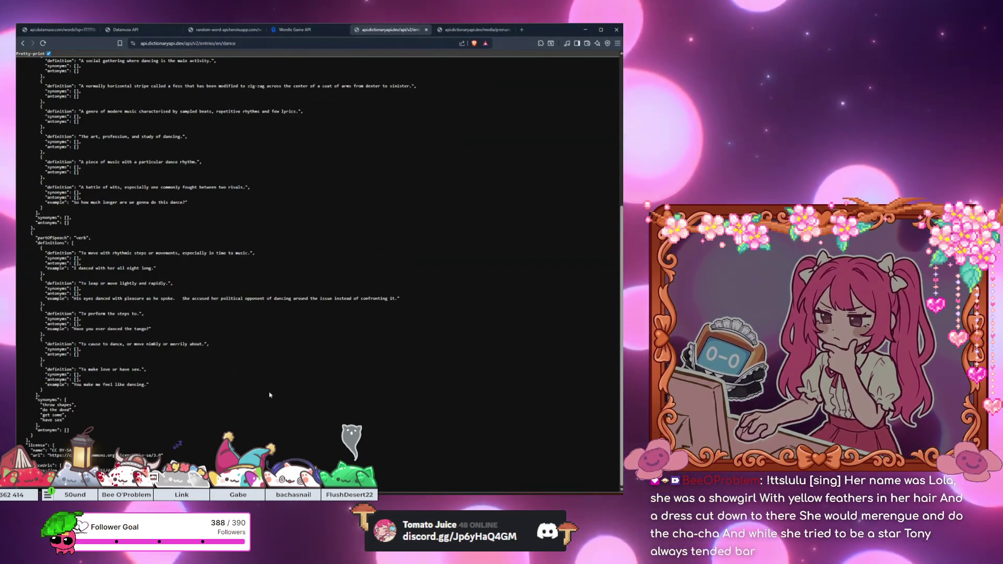
pyautogui.scroll(2, 269, 397)
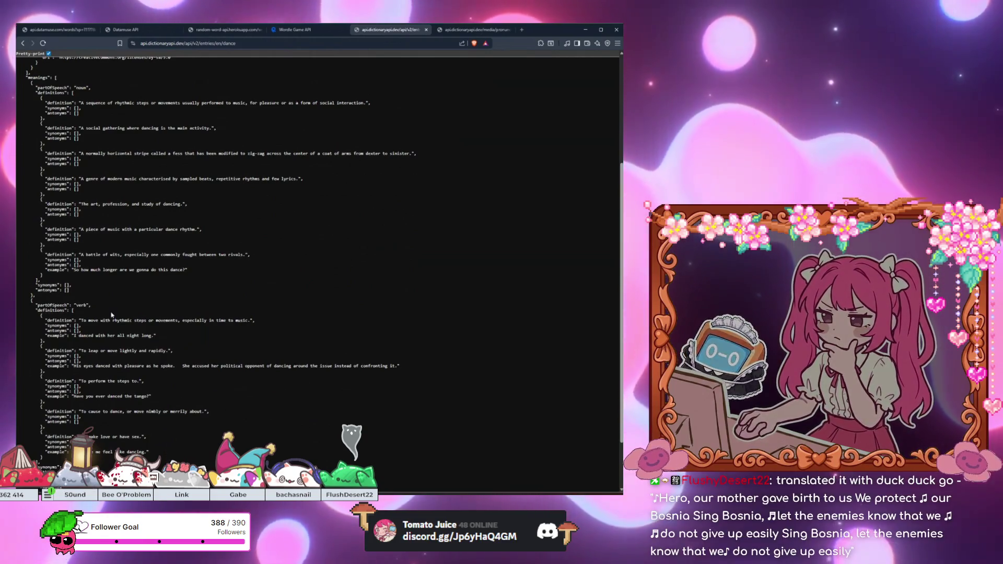
pyautogui.scroll(3, 111, 314)
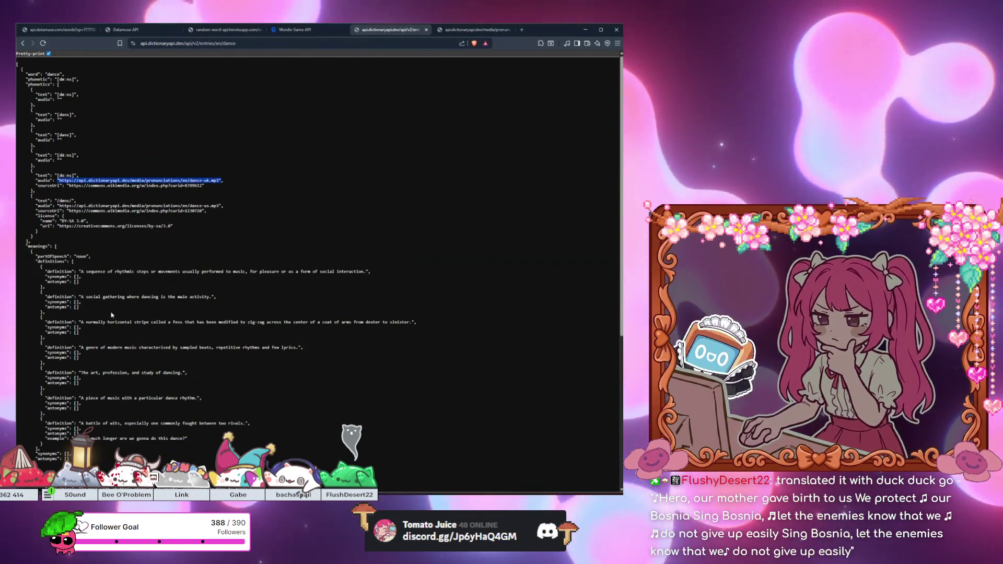
pyautogui.hotkey('alt', 'Tab')
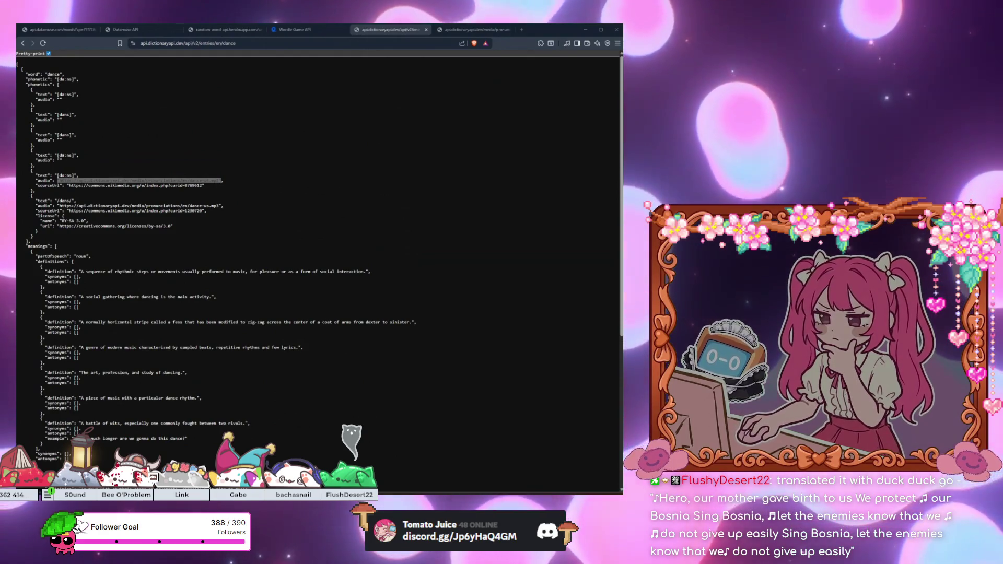
pyautogui.hotkey('alt', 'Tab')
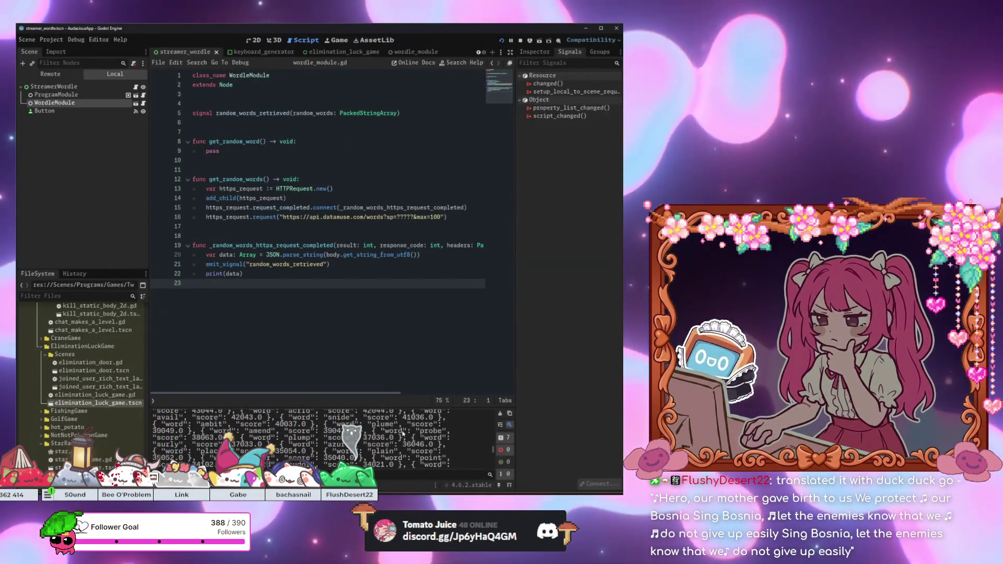
# Step: Filter the FileSystem dock by 'streamer_app'
pyautogui.scroll(-3, 402, 432)
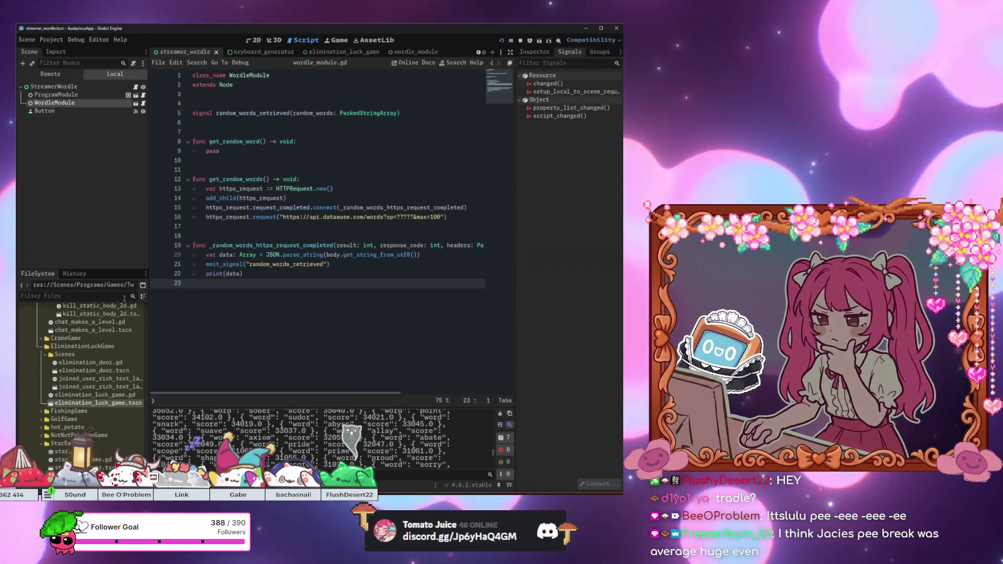
pyautogui.write('streamer_ap')
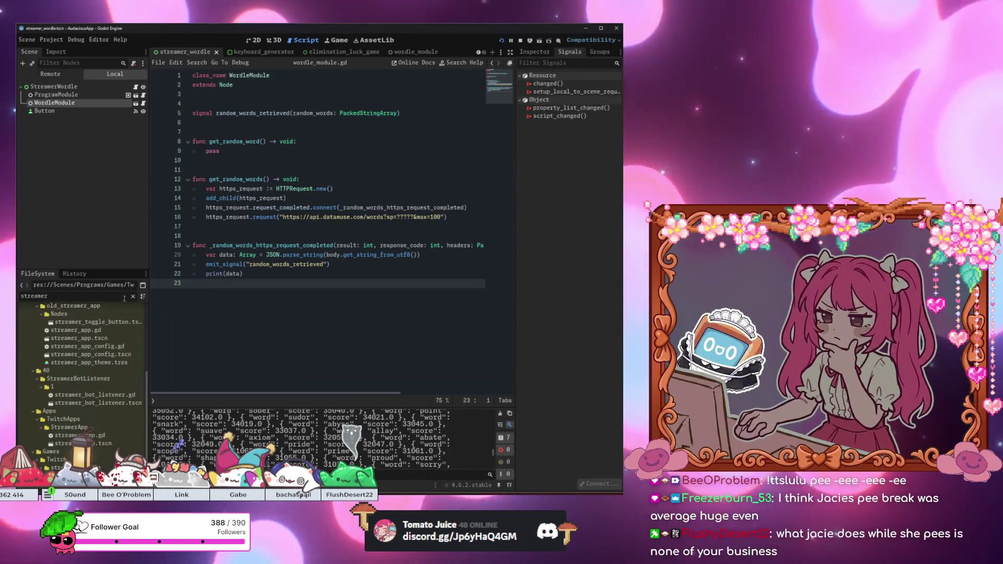
pyautogui.write('p')
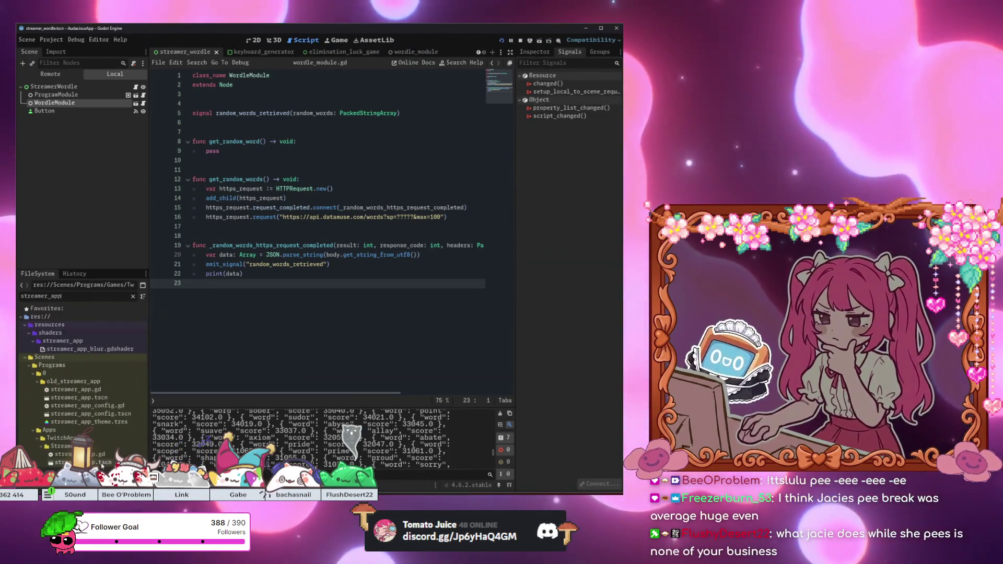
# Step: Open streamer_app.tscn, pan across its layout, then switch to the wordle_module scene
pyautogui.doubleClick(101, 462)
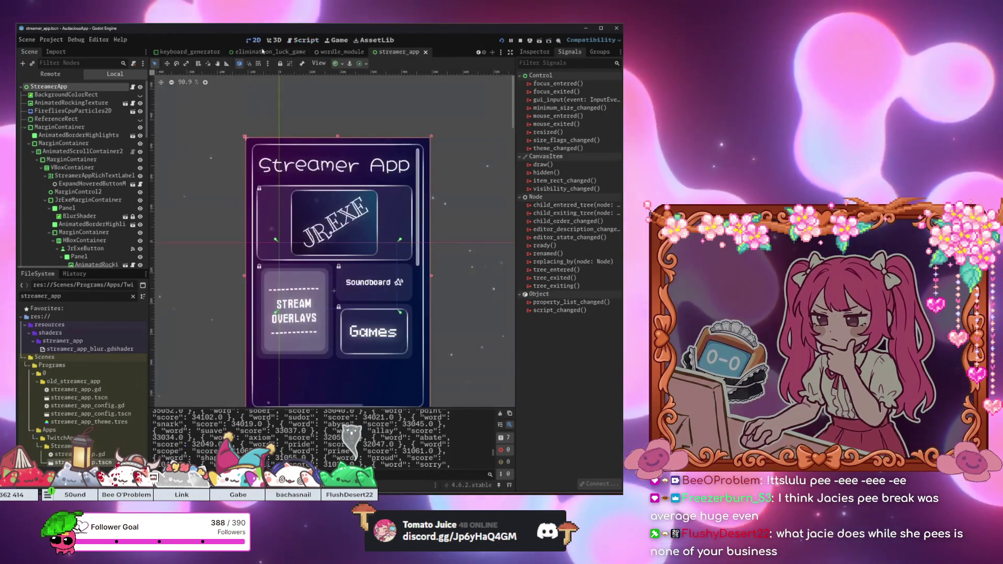
pyautogui.moveTo(419, 254); pyautogui.dragTo(406, 236)
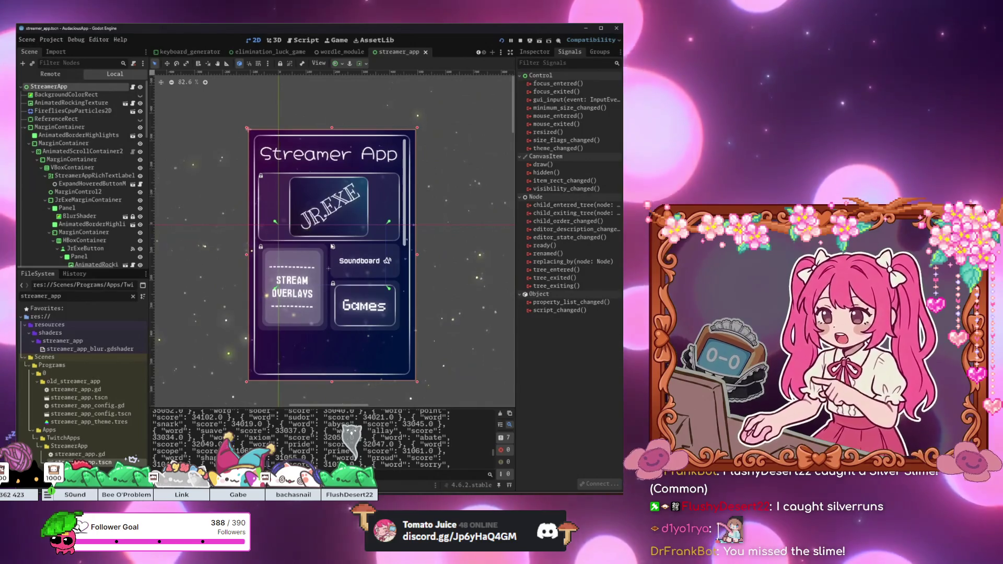
pyautogui.click(333, 53)
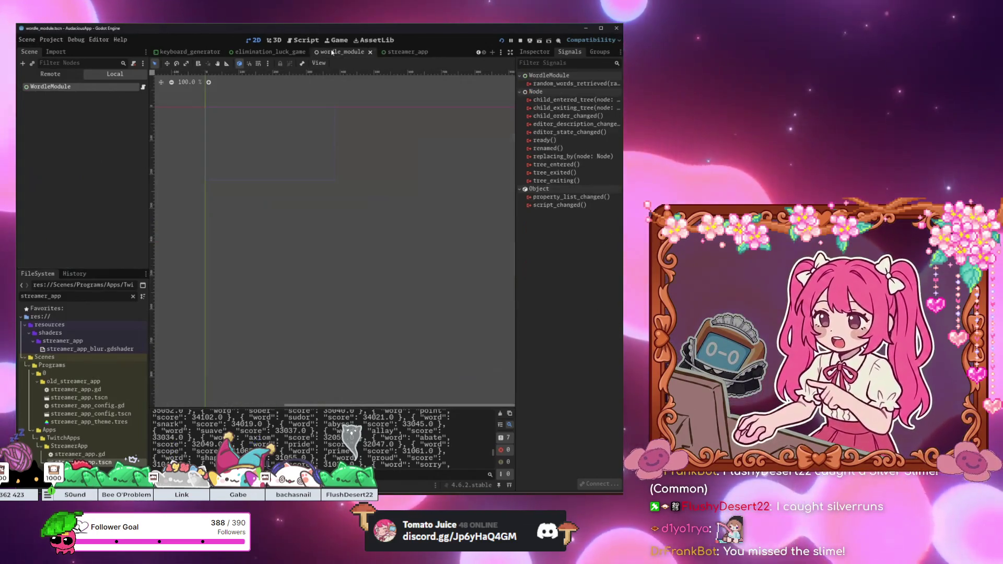
# Step: Pass through the elimination_luck_game and keyboard_generator scenes, then open wordle_module.gd with Ctrl+F3
pyautogui.click(269, 51)
pyautogui.click(179, 52)
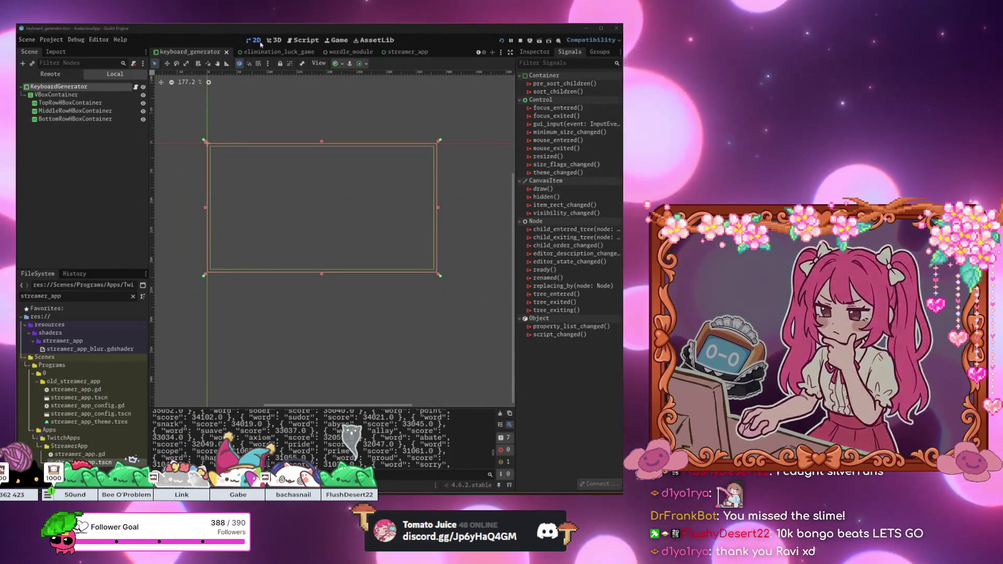
pyautogui.click(340, 53)
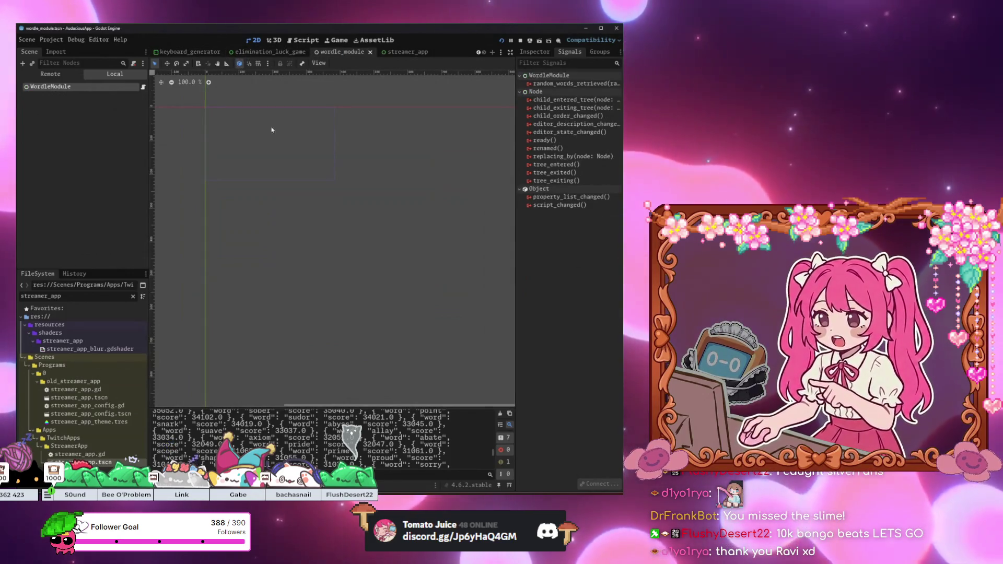
pyautogui.hotkey('ctrl', 'F3')
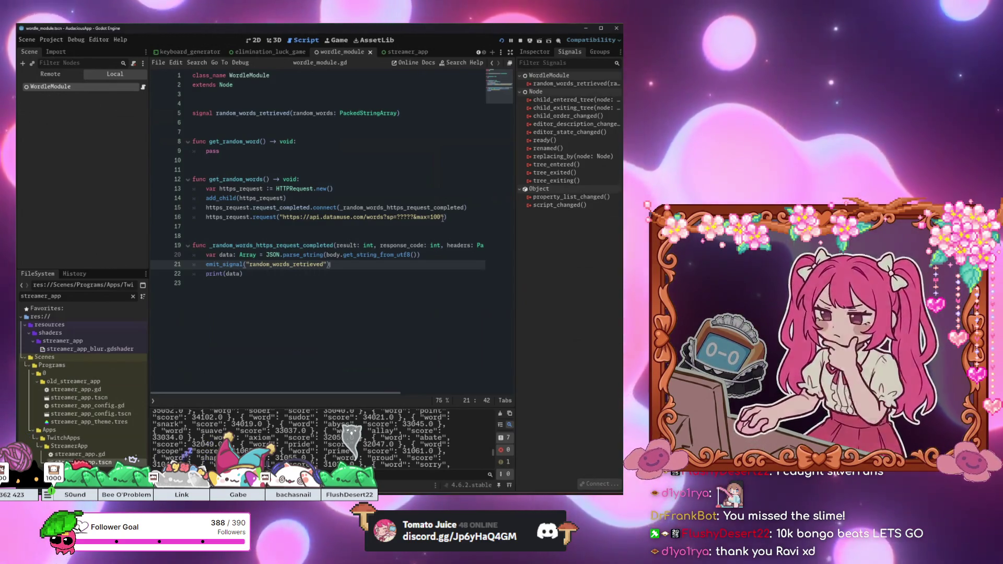
# Step: Copy the request code from lines 13–16 over the 'pass' placeholder in get_random_word
pyautogui.click(323, 153)
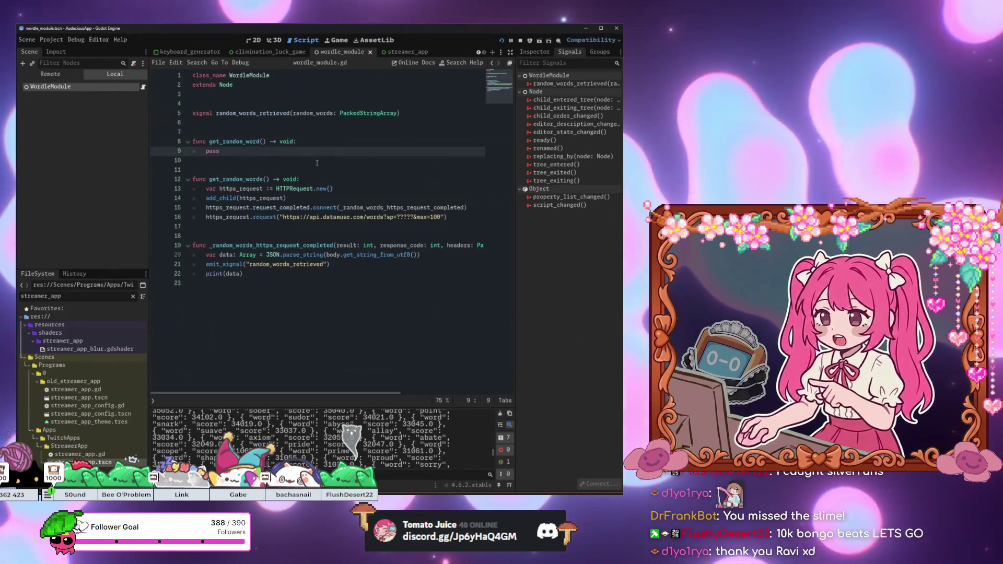
pyautogui.moveTo(447, 216); pyautogui.dragTo(207, 189)
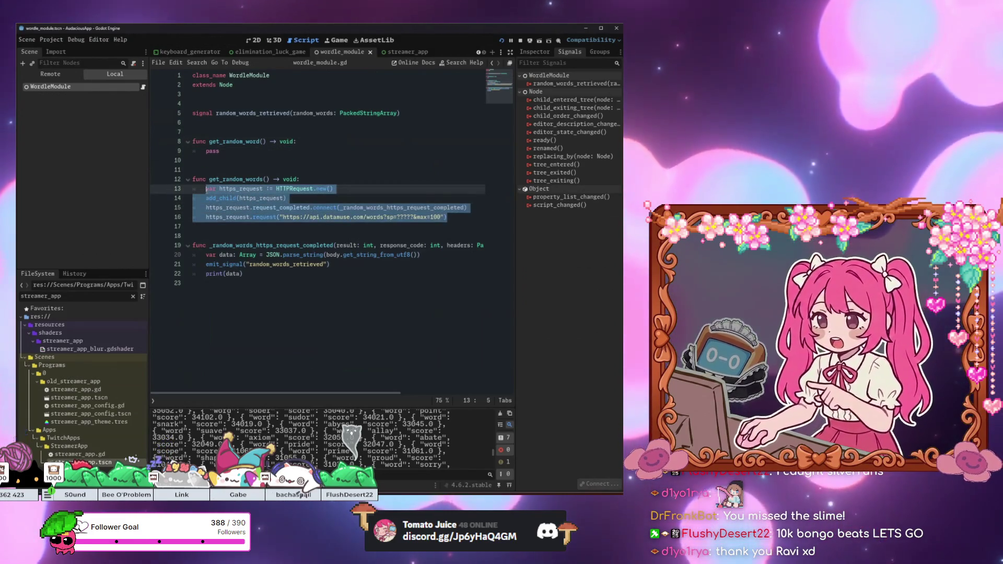
pyautogui.hotkey('ctrl', 'c')
pyautogui.doubleClick(212, 151)
pyautogui.hotkey('ctrl', 'v')
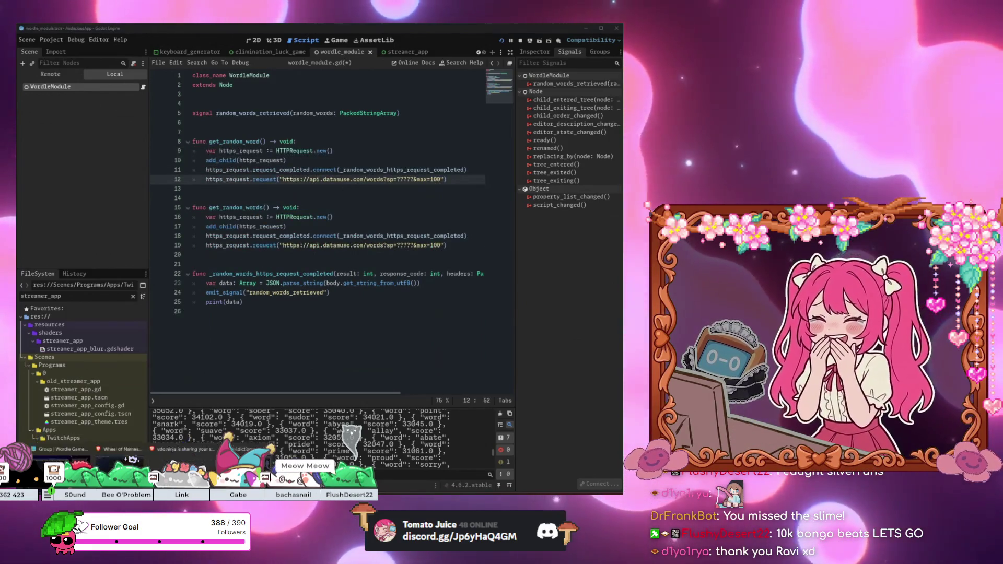
# Step: Copy the random-word-api.herokuapp.com address from its browser tab
pyautogui.click(243, 442)
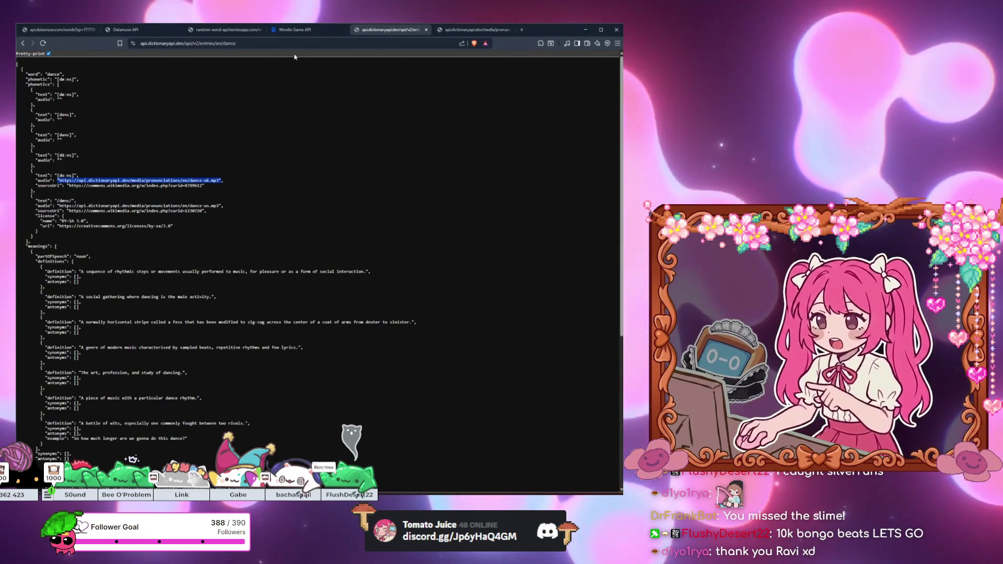
pyautogui.click(225, 29)
pyautogui.click(213, 44)
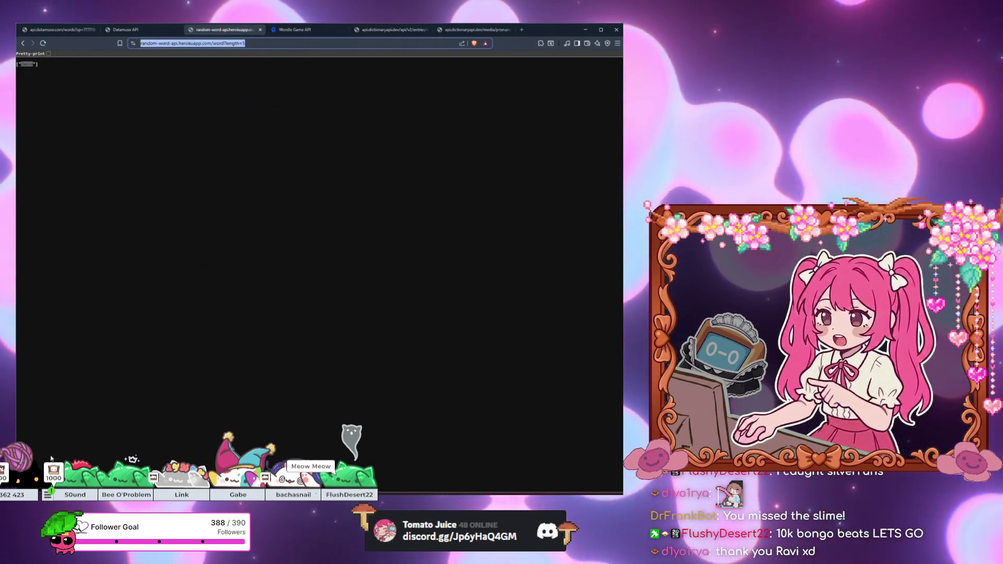
pyautogui.hotkey('alt', 'Tab')
pyautogui.hotkey('alt', 'Tab')
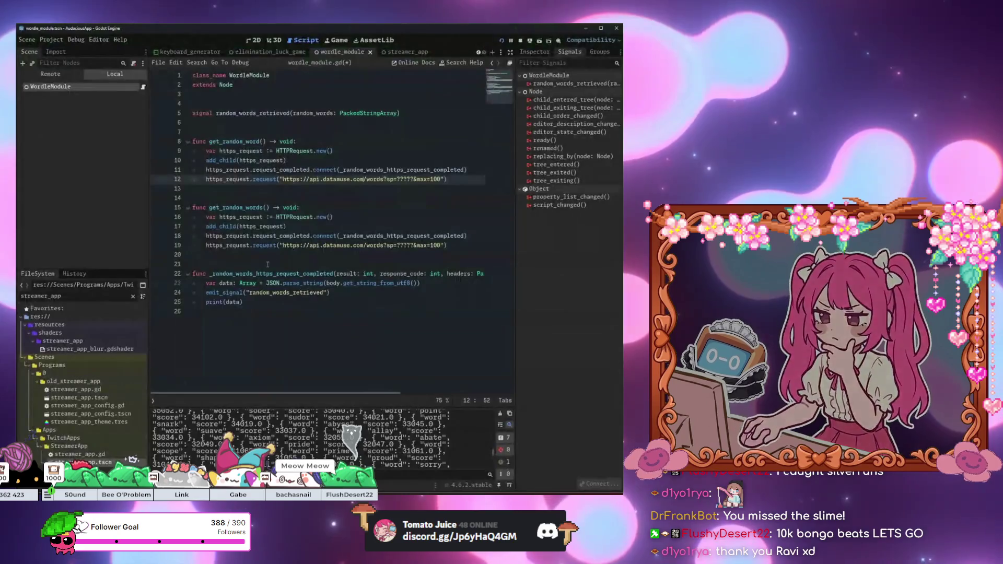
# Step: Replace line 12's quoted datamuse URL with the random-word-api URL, then return to the browser
pyautogui.moveTo(279, 179); pyautogui.dragTo(447, 179)
pyautogui.hotkey('ctrl', 'v')
pyautogui.click(303, 197)
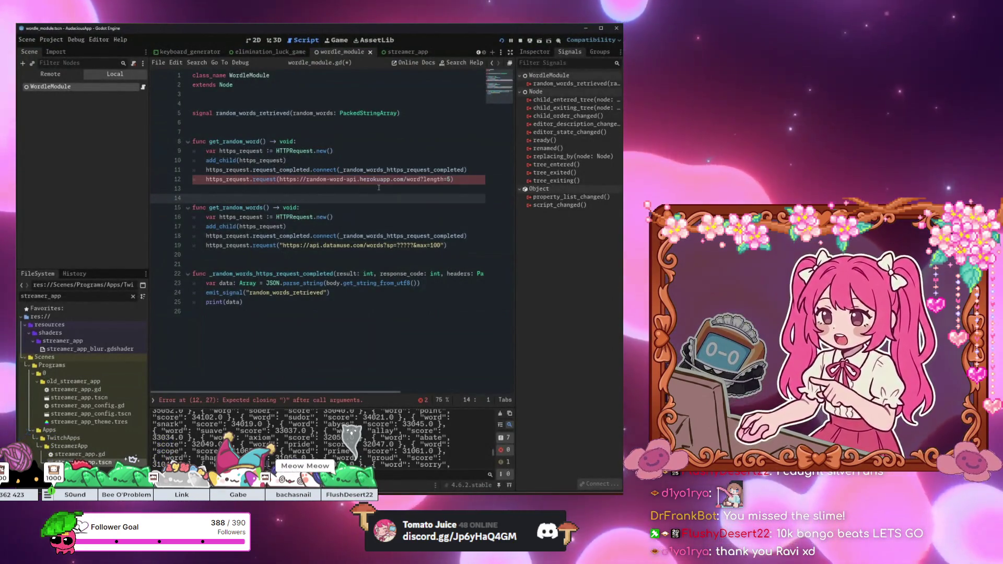
pyautogui.hotkey('ctrl', 'z')
pyautogui.press('Right')
pyautogui.hotkey('ctrl', 'v')
pyautogui.write('"')
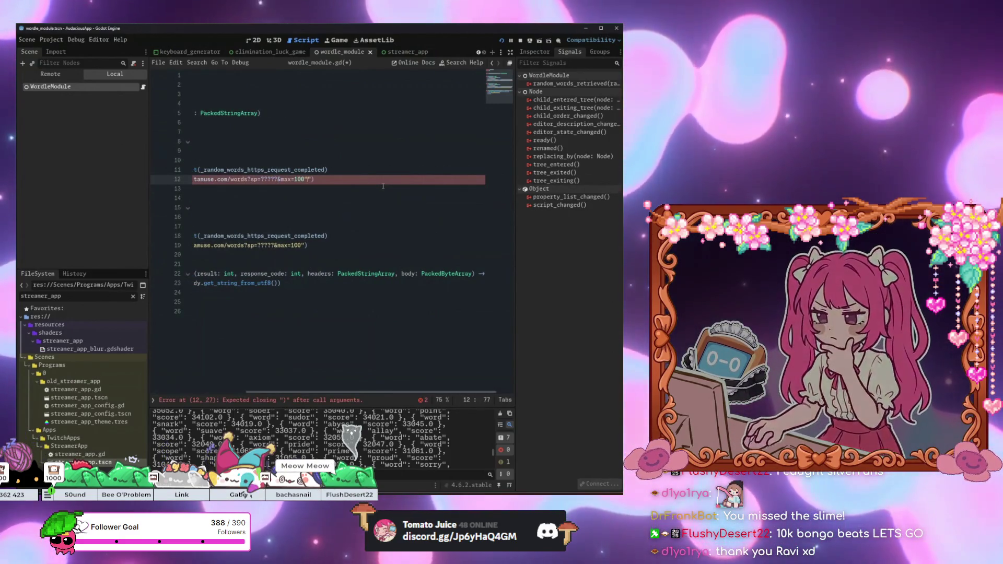
pyautogui.hotkey('ctrl', 'z')
pyautogui.hotkey('ctrl', 'z')
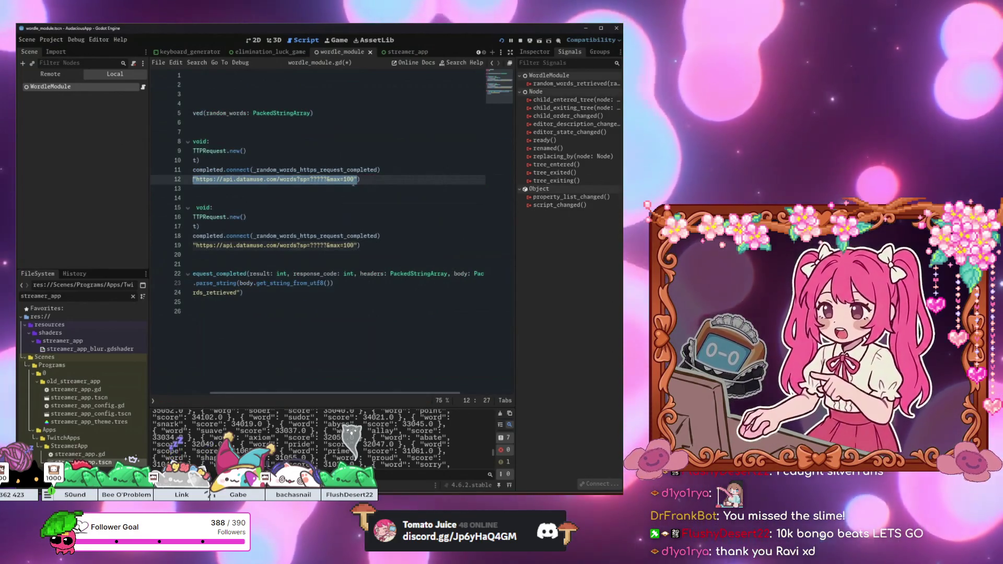
pyautogui.click(383, 188)
pyautogui.moveTo(443, 180); pyautogui.dragTo(282, 179)
pyautogui.hotkey('ctrl', 'v')
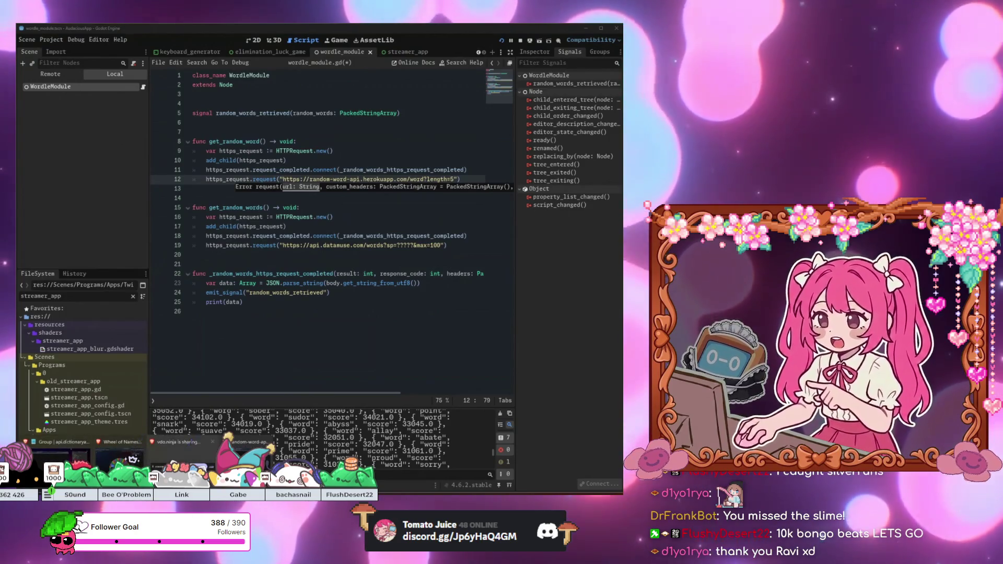
pyautogui.hotkey('alt', 'Tab')
pyautogui.click(274, 44)
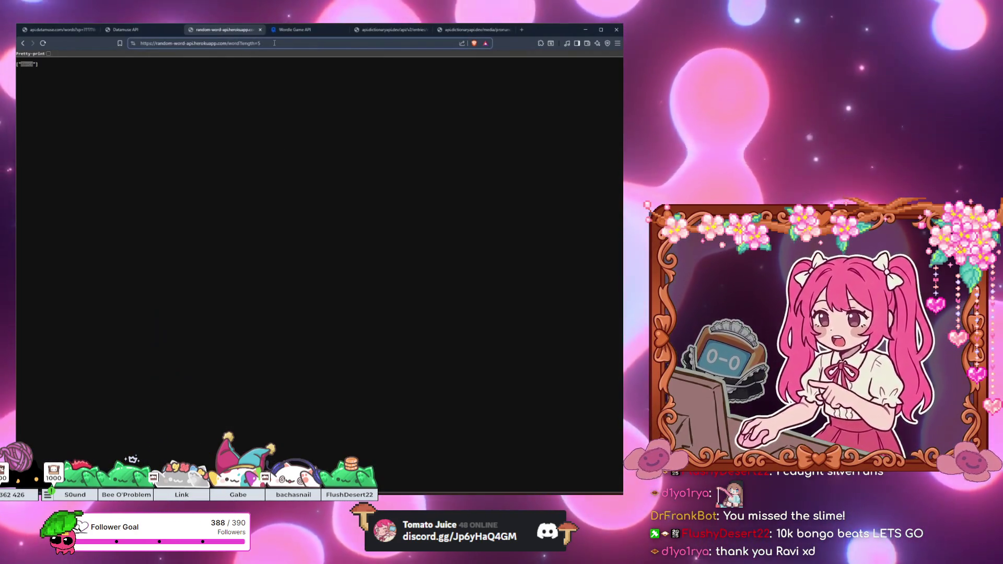
# Step: Load random-word-api with length=1, then length=2, then go to the dictionaryapi tab
pyautogui.press('BackSpace')
pyautogui.write('1')
pyautogui.press('Return')
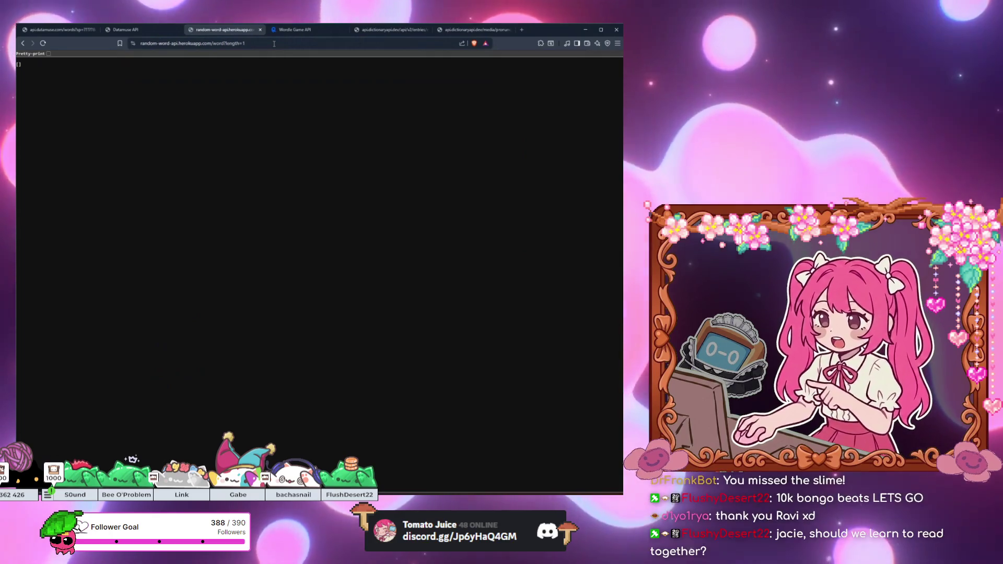
pyautogui.click(275, 44)
pyautogui.press('BackSpace')
pyautogui.write('2')
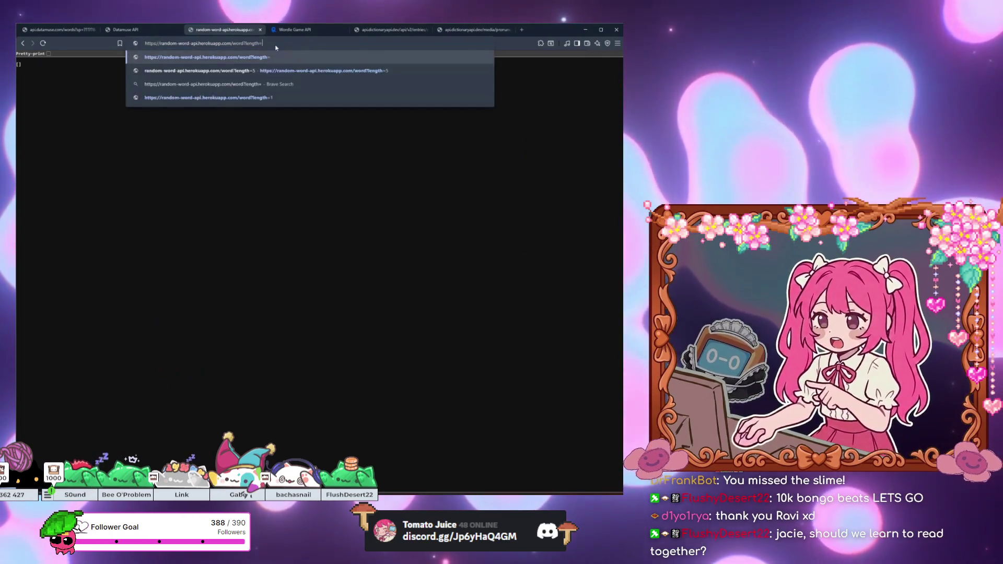
pyautogui.press('Return')
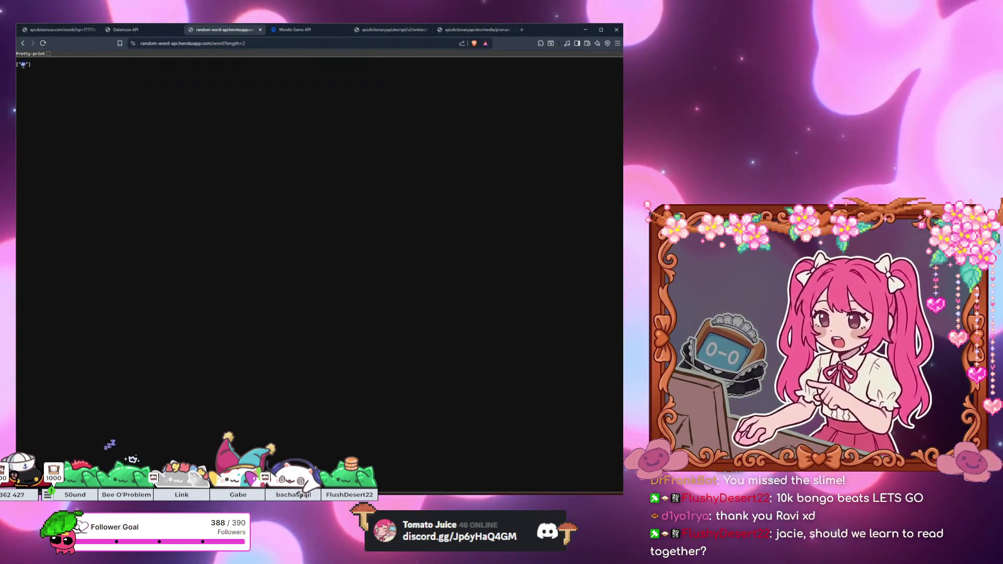
pyautogui.click(488, 29)
pyautogui.click(288, 44)
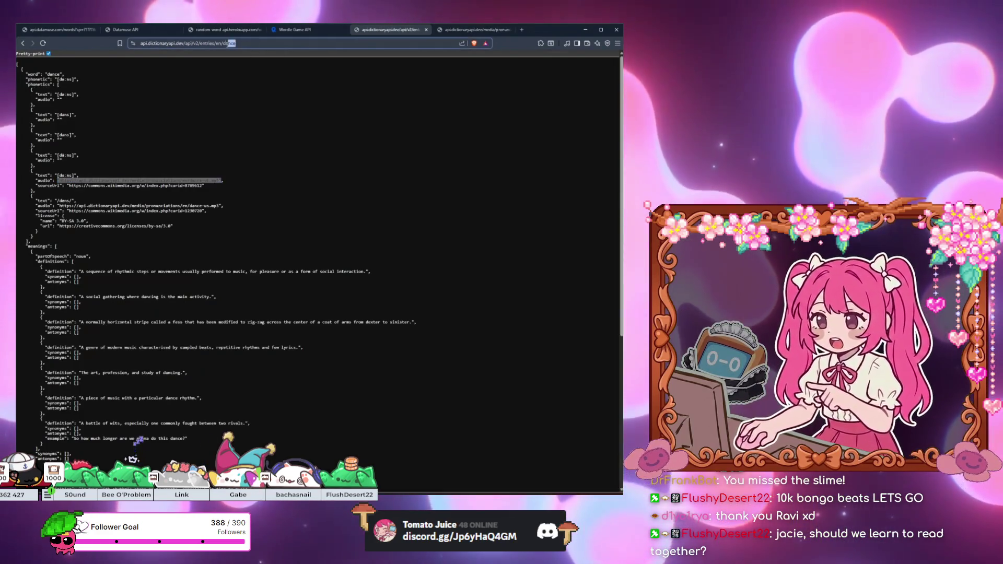
# Step: Look up 'de' in the Free Dictionary API with pretty-printed JSON
pyautogui.press('BackSpace')
pyautogui.press('BackSpace')
pyautogui.press('BackSpace')
pyautogui.write('e')
pyautogui.press('Return')
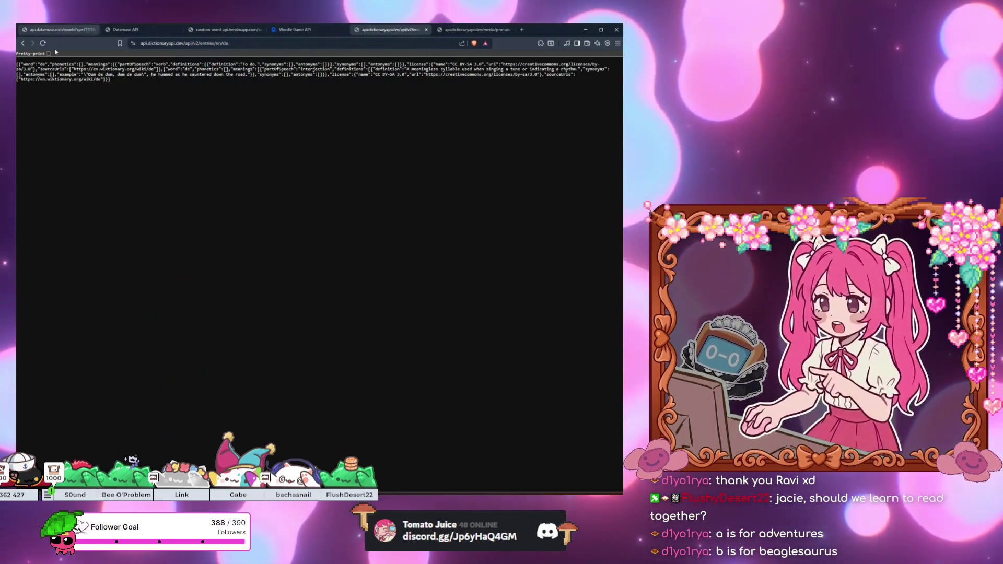
pyautogui.click(48, 54)
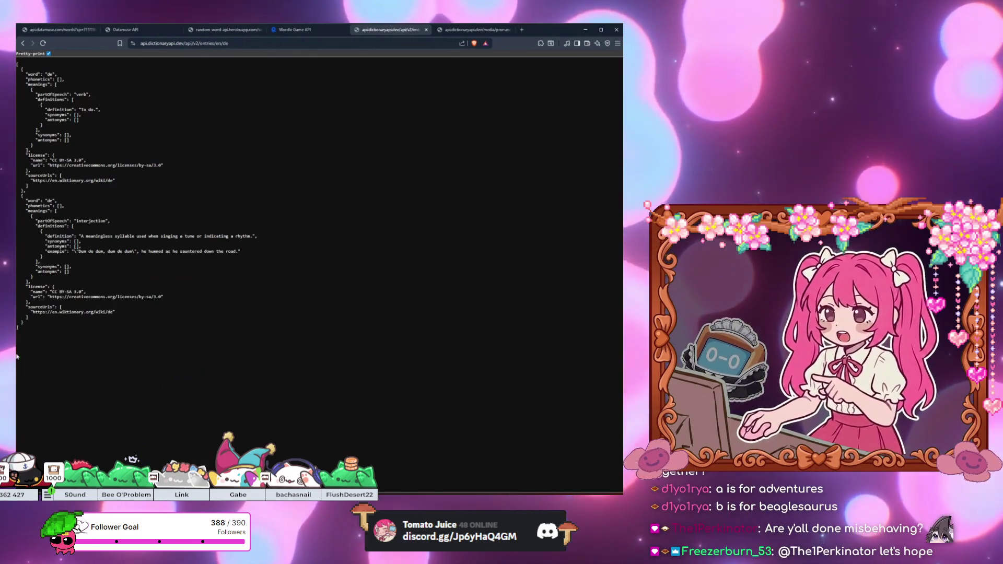
# Step: Put the entry's Wiktionary source link into a new tab
pyautogui.moveTo(33, 313); pyautogui.dragTo(114, 312)
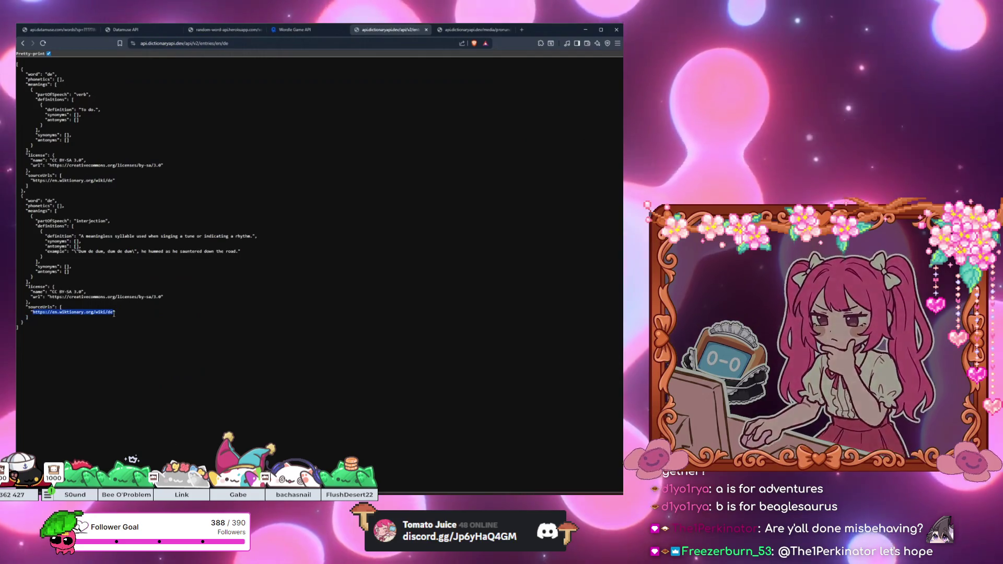
pyautogui.click(524, 29)
pyautogui.hotkey('ctrl', 'v')
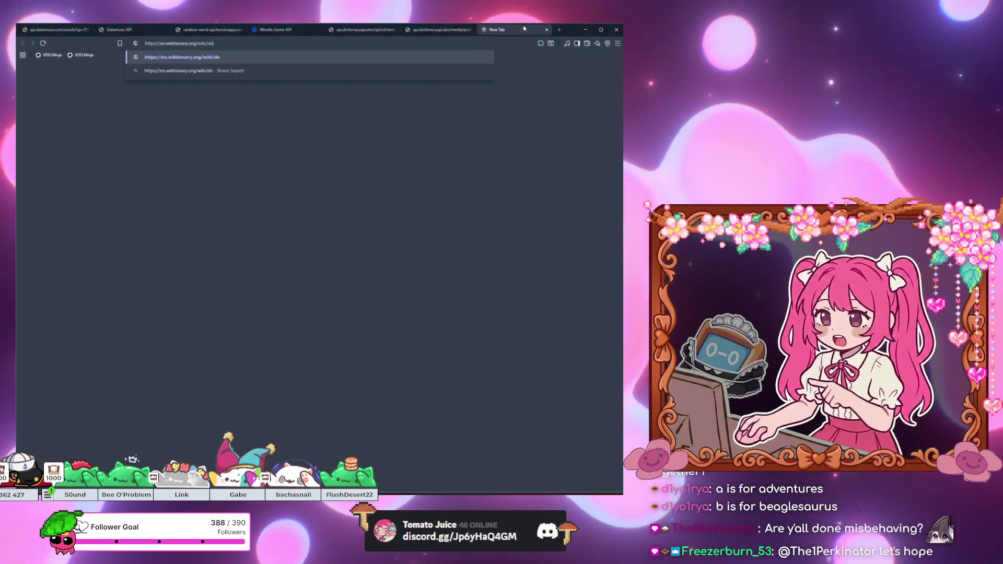
# Step: Load the Wiktionary 'de' page and scroll through its English and Albanian sections
pyautogui.press('Return')
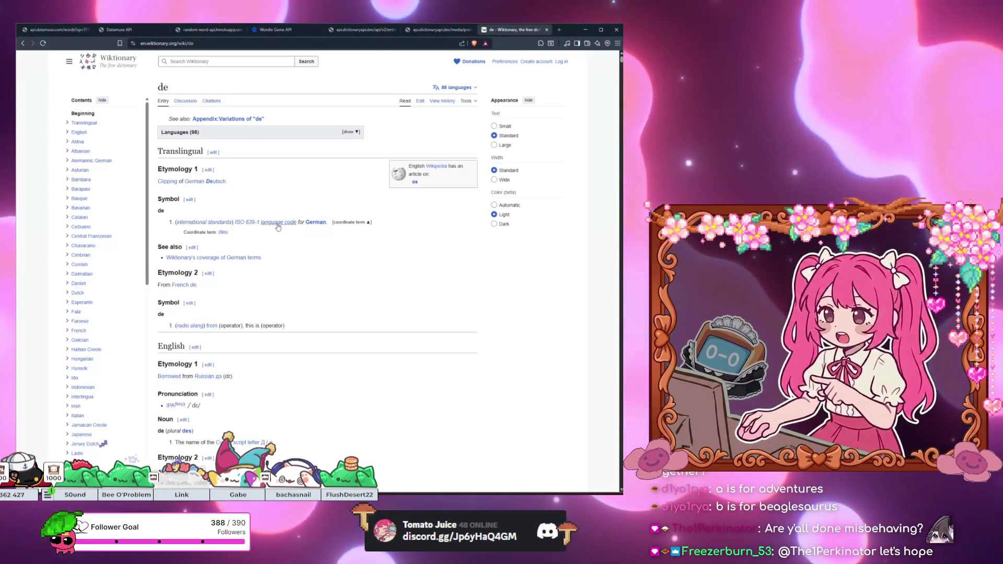
pyautogui.scroll(-4, 290, 323)
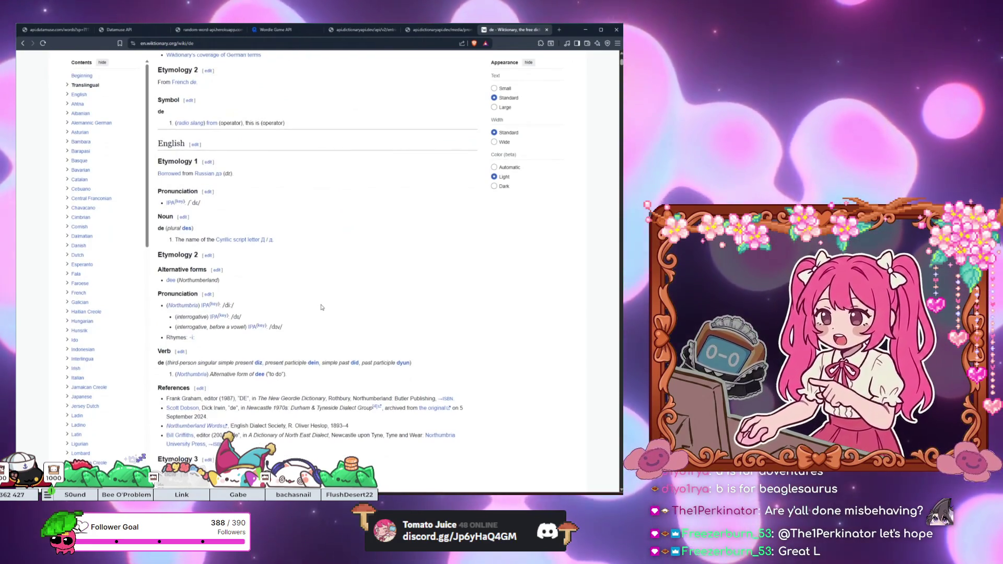
pyautogui.scroll(-1, 322, 307)
pyautogui.scroll(5, 322, 307)
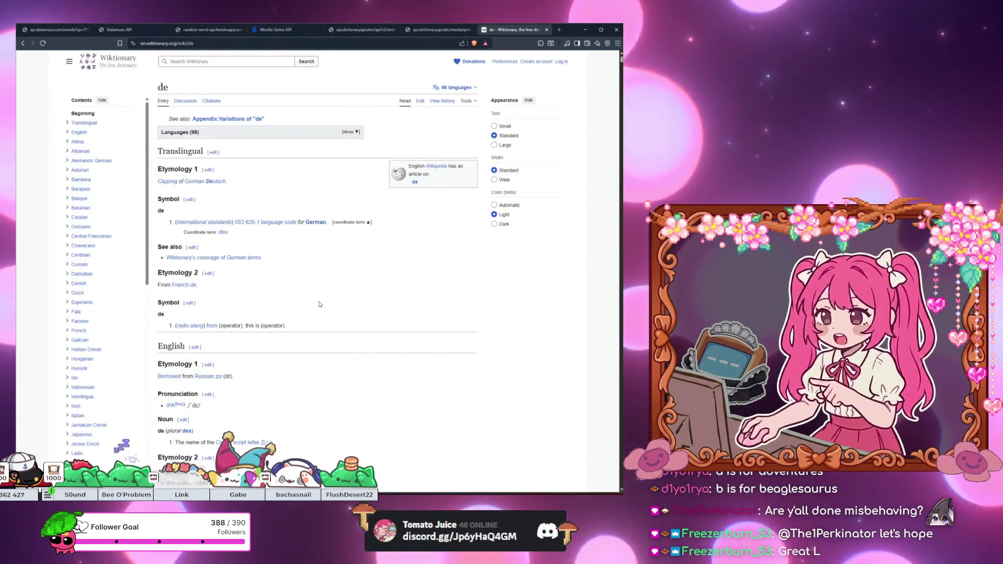
pyautogui.scroll(-2, 320, 304)
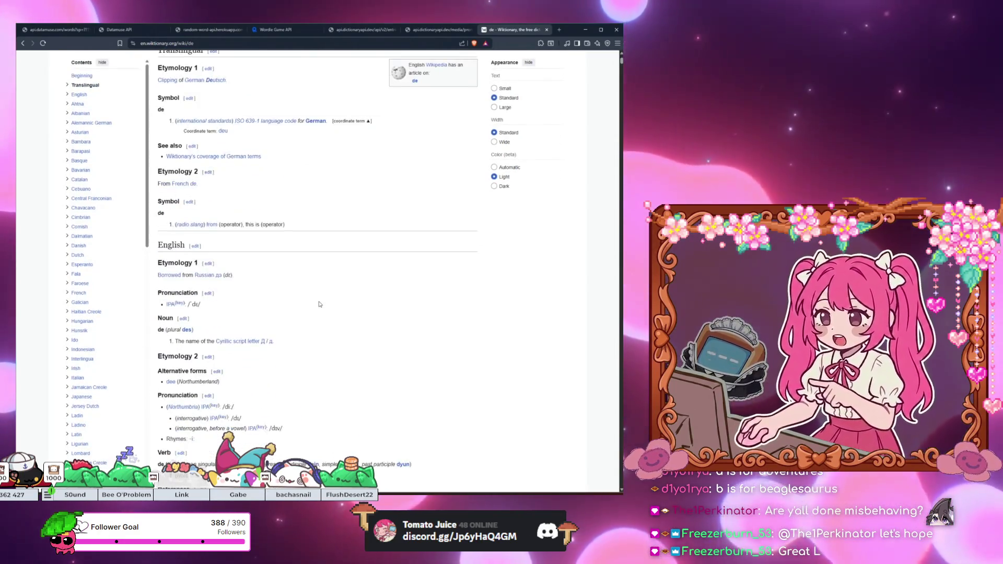
pyautogui.scroll(-2, 319, 304)
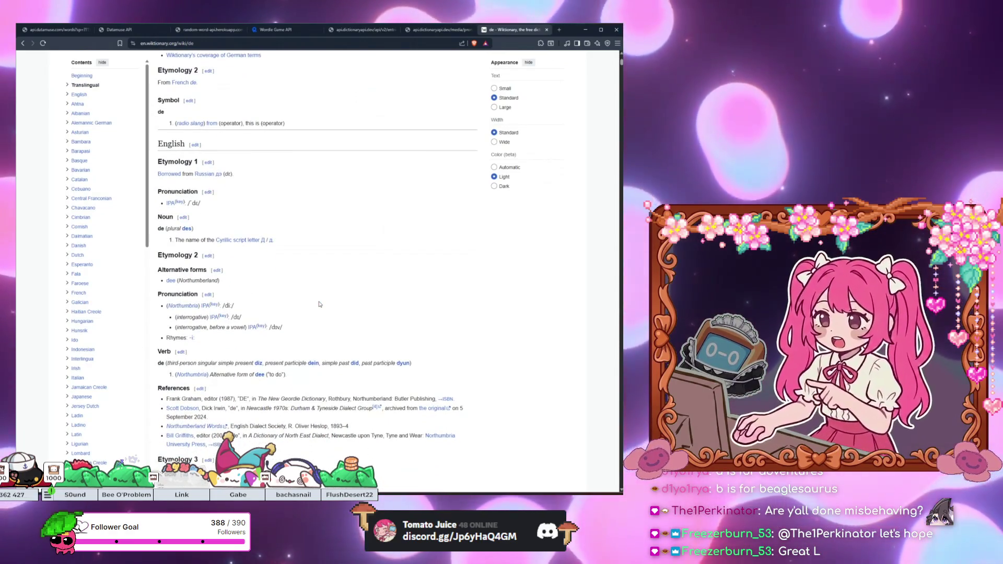
pyautogui.scroll(-1, 320, 304)
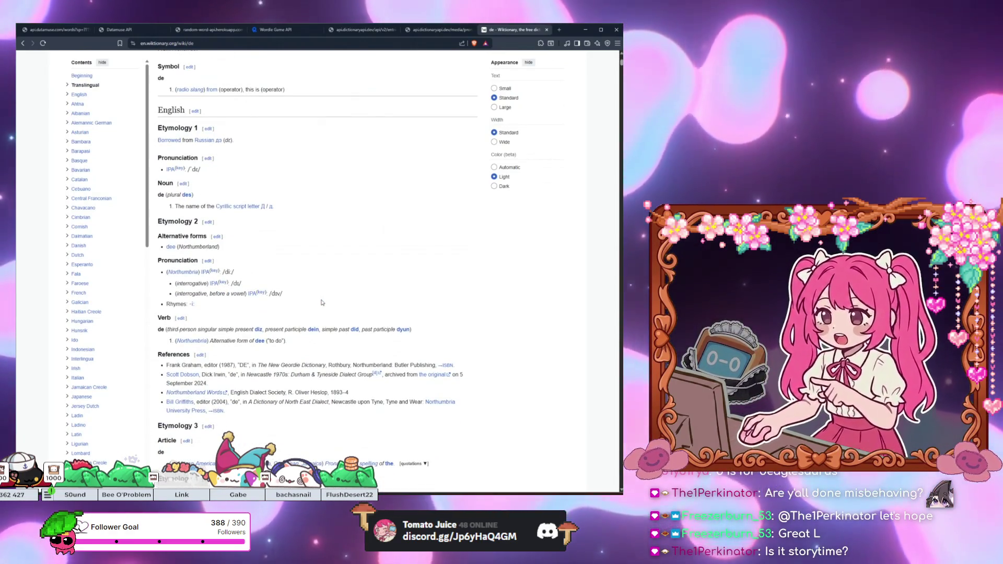
pyautogui.scroll(-2, 321, 302)
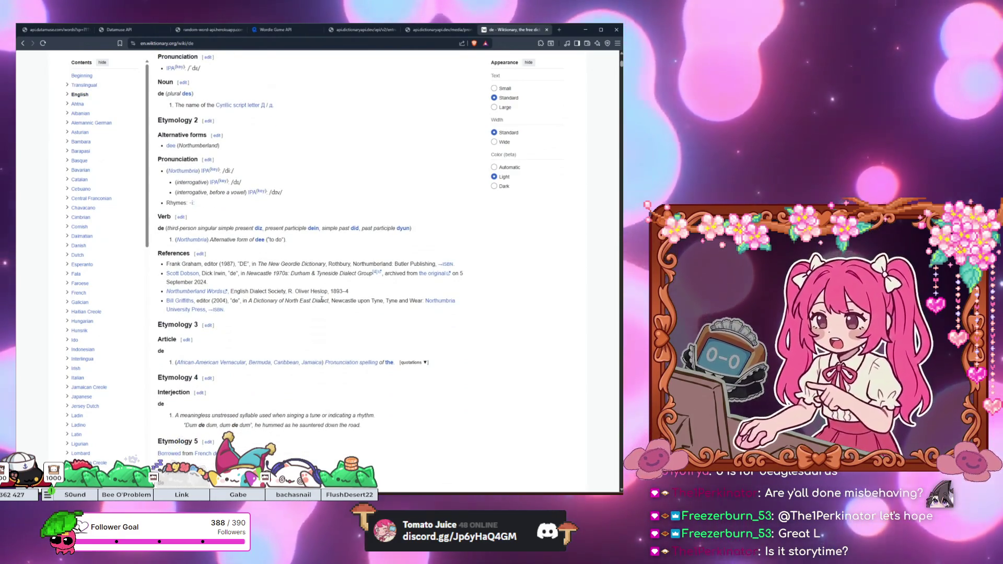
pyautogui.scroll(-2, 322, 301)
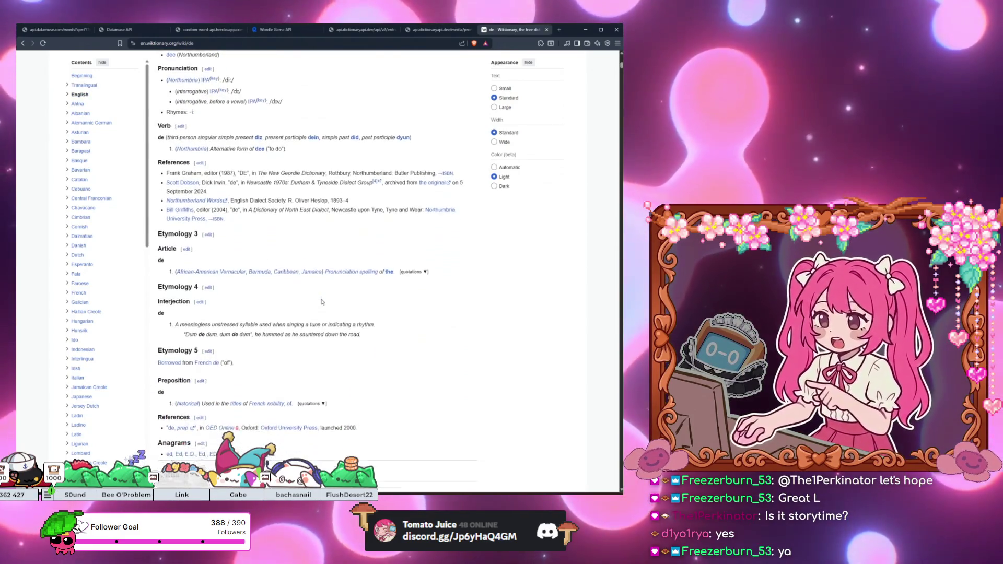
pyautogui.scroll(-4, 322, 302)
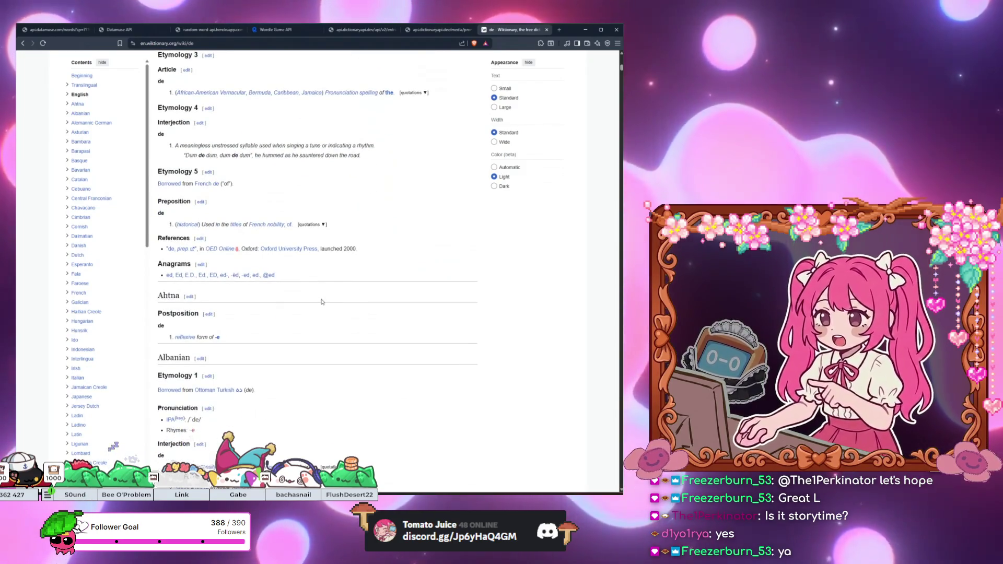
pyautogui.scroll(-7, 322, 302)
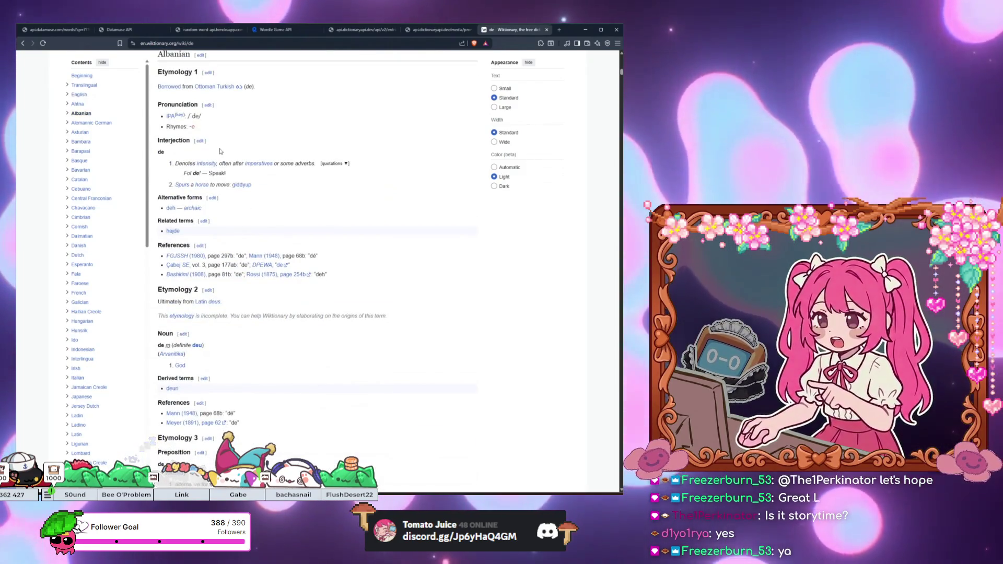
pyautogui.click(118, 31)
# Step: Reload random-word-api for a new two-letter word and load the dictionary entry for 'ti'
pyautogui.click(199, 30)
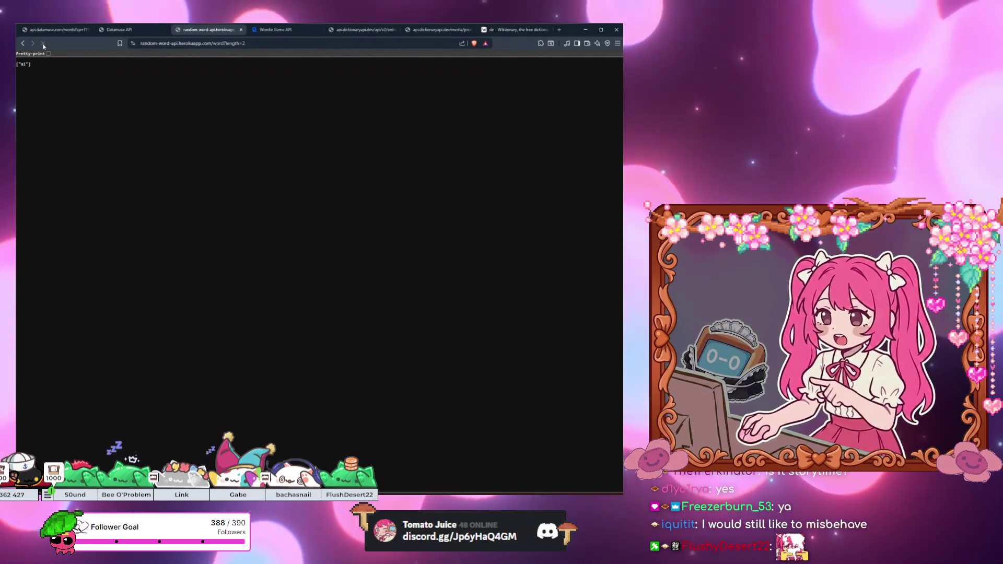
pyautogui.click(42, 43)
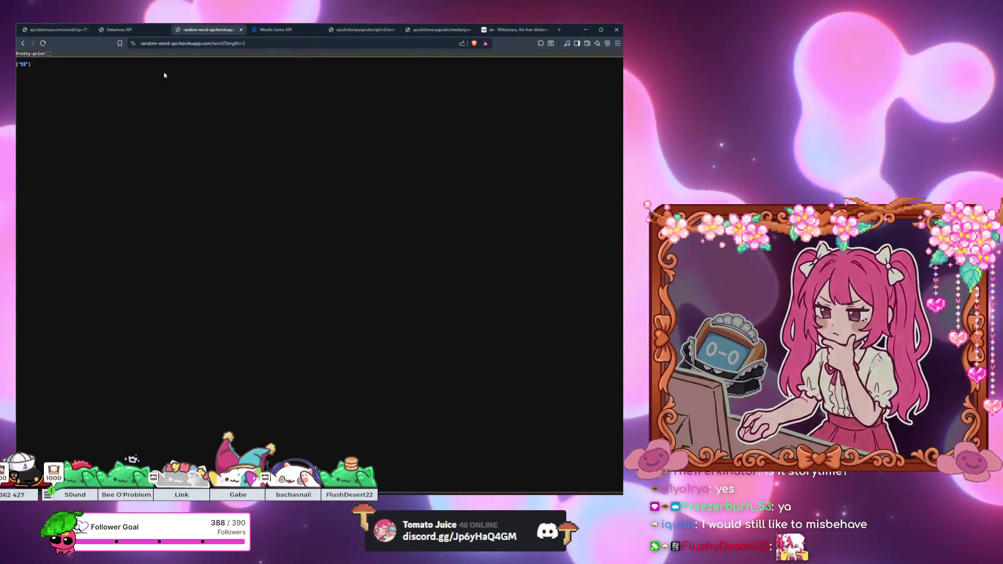
pyautogui.hotkey('ctrl', 'Tab')
pyautogui.hotkey('ctrl', 'Tab')
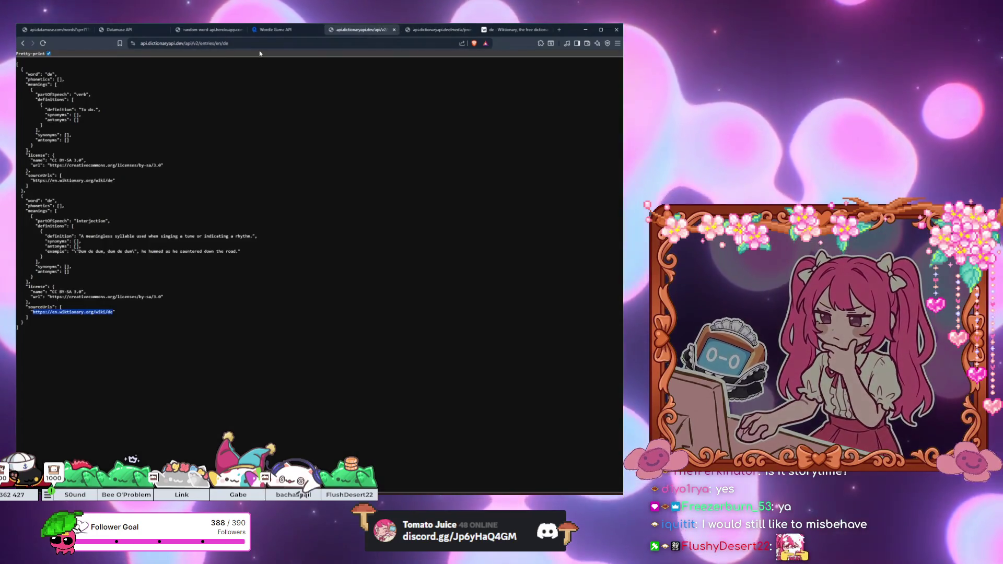
pyautogui.click(260, 43)
pyautogui.press('BackSpace')
pyautogui.press('BackSpace')
pyautogui.write('ti')
pyautogui.press('Return')
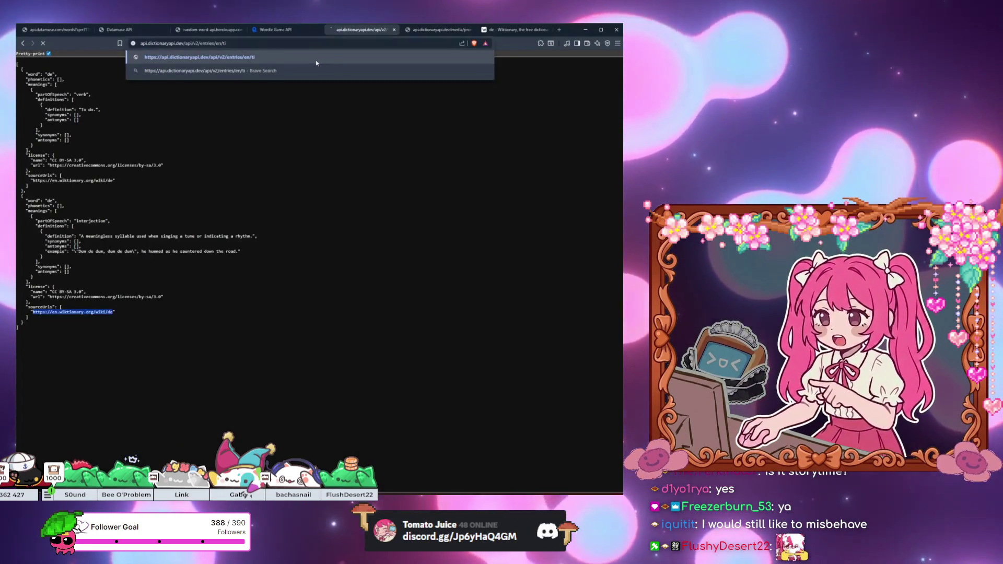
# Step: Pretty-print the 'ti' JSON, review its second entry, then return to the Godot script
pyautogui.click(47, 54)
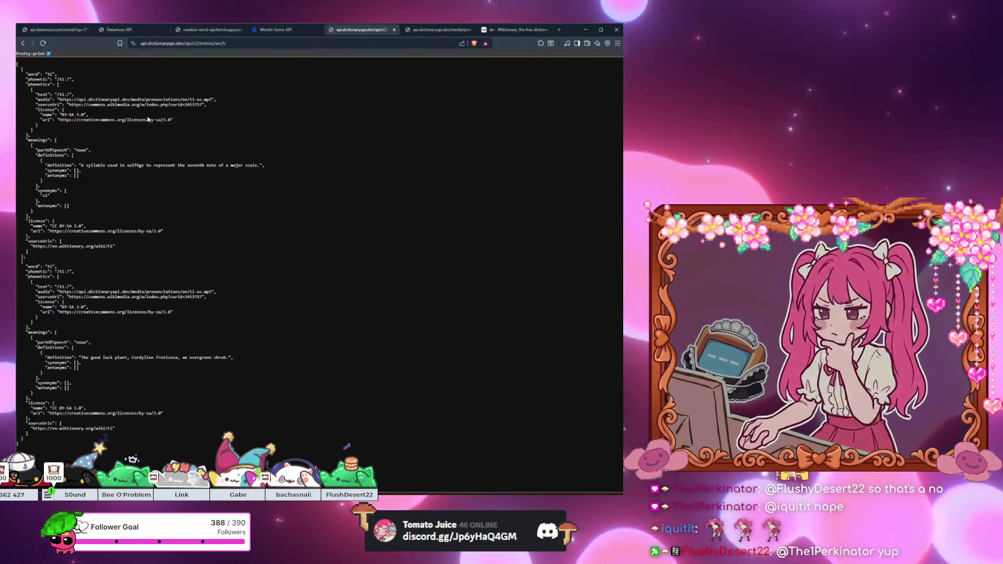
pyautogui.moveTo(21, 264)
pyautogui.mouseDown()
pyautogui.moveTo(351, 287)
pyautogui.moveTo(313, 292)
pyautogui.mouseUp()
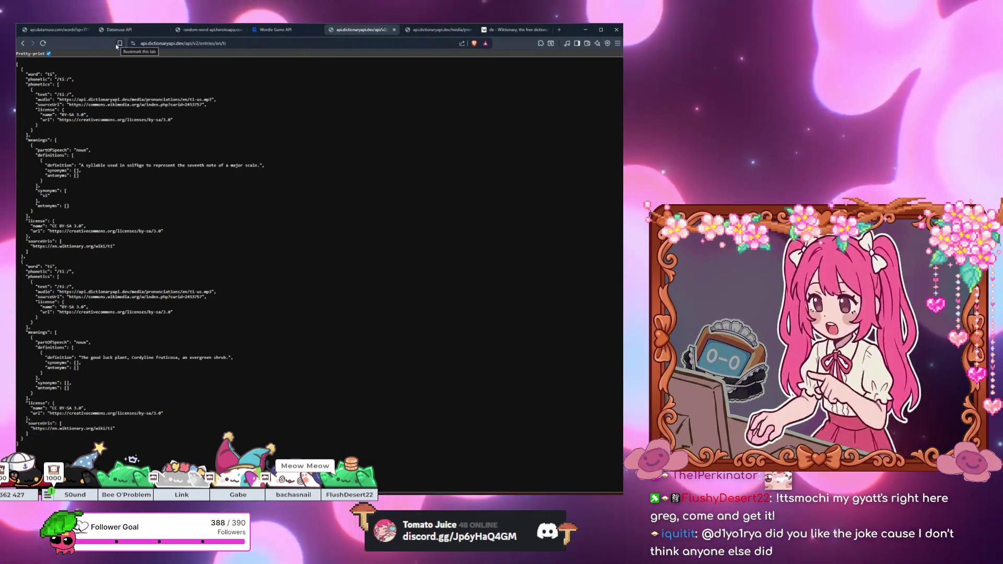
pyautogui.click(124, 31)
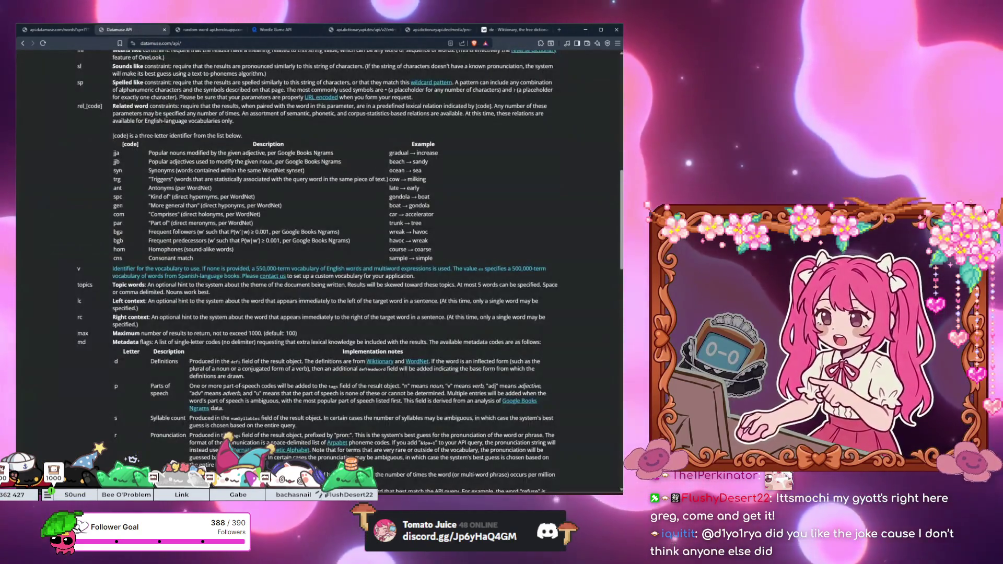
pyautogui.click(203, 30)
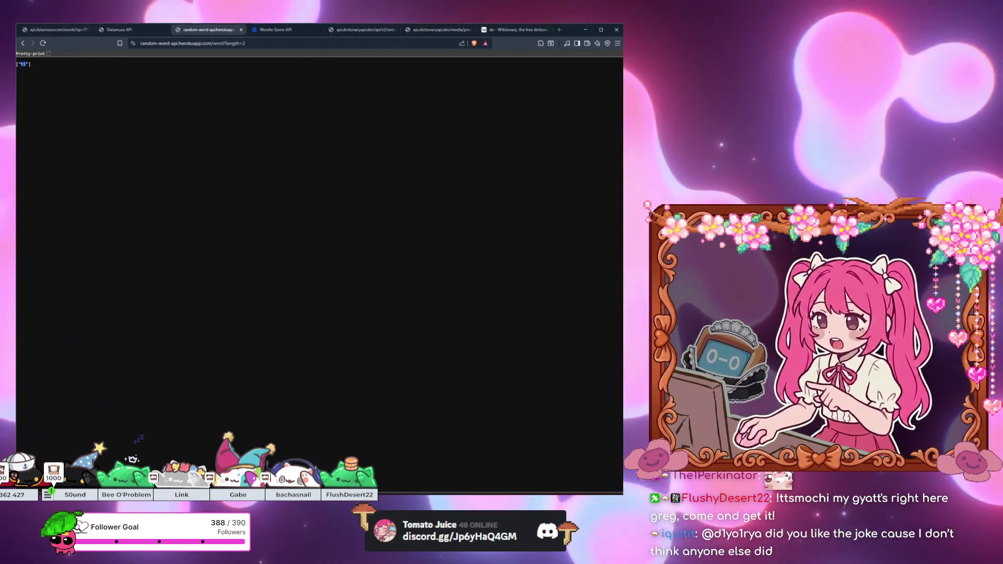
pyautogui.hotkey('alt', 'Tab')
pyautogui.click(336, 238)
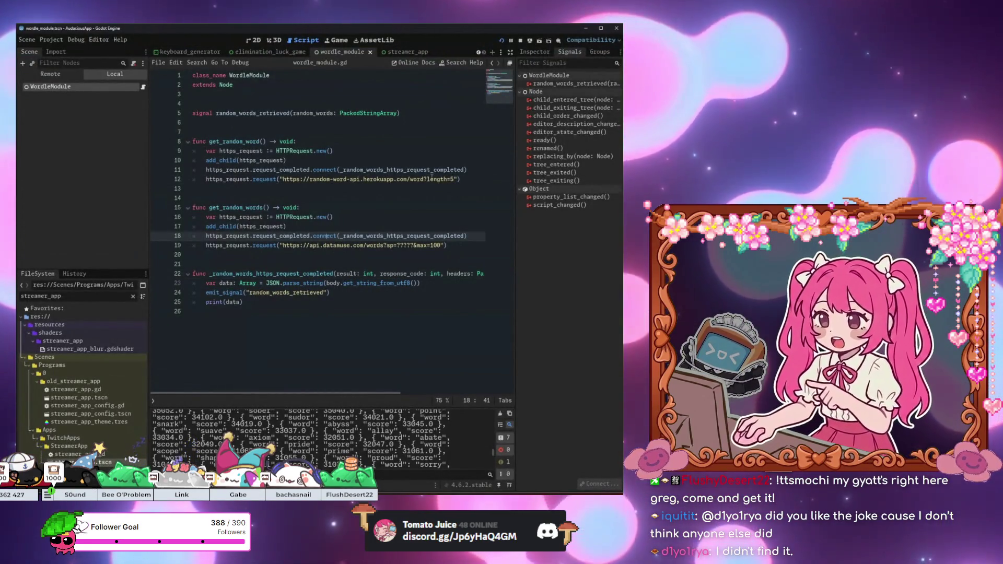
# Step: Paste a duplicate of the request-completed callback function, separated by blank lines
pyautogui.click(308, 335)
pyautogui.press('Return')
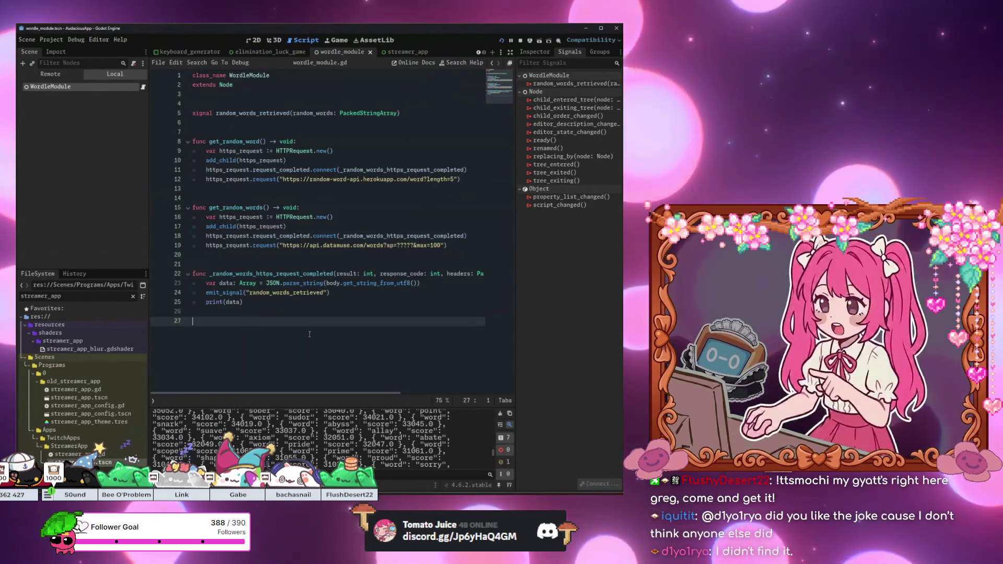
pyautogui.moveTo(243, 302); pyautogui.dragTo(193, 273)
pyautogui.hotkey('ctrl', 'c')
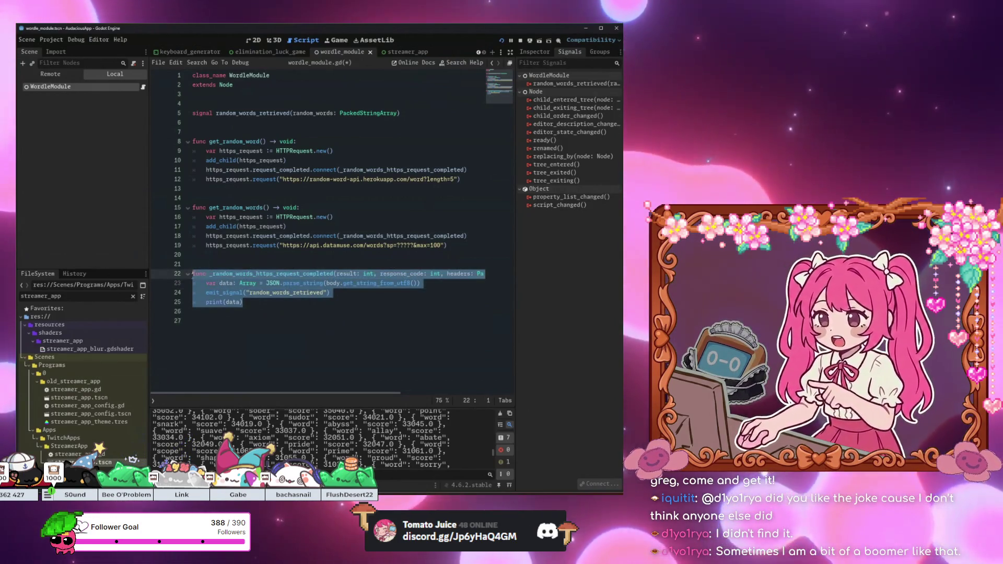
pyautogui.press('Up')
pyautogui.press('Return')
pyautogui.press('Return')
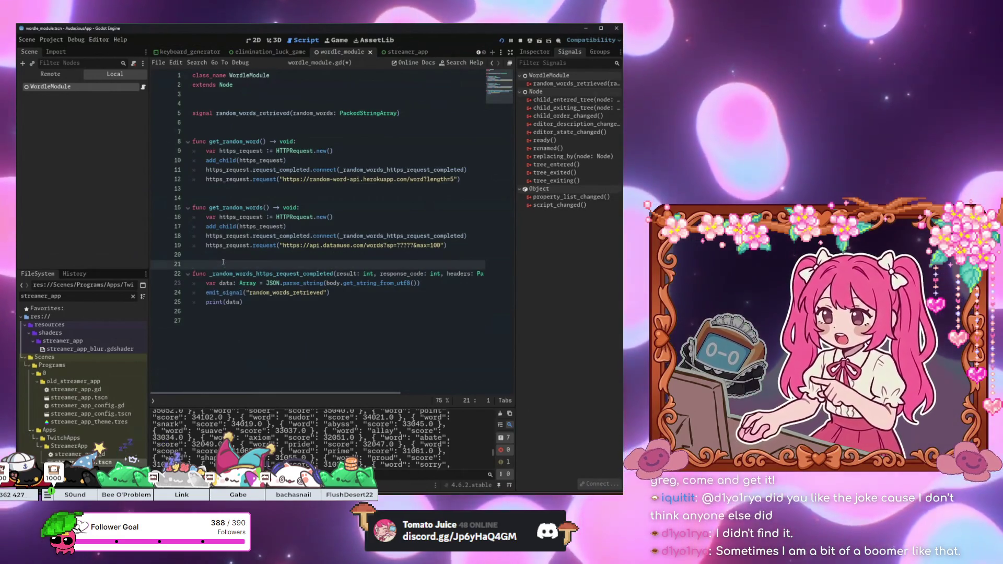
pyautogui.click(223, 262)
pyautogui.hotkey('ctrl', 'v')
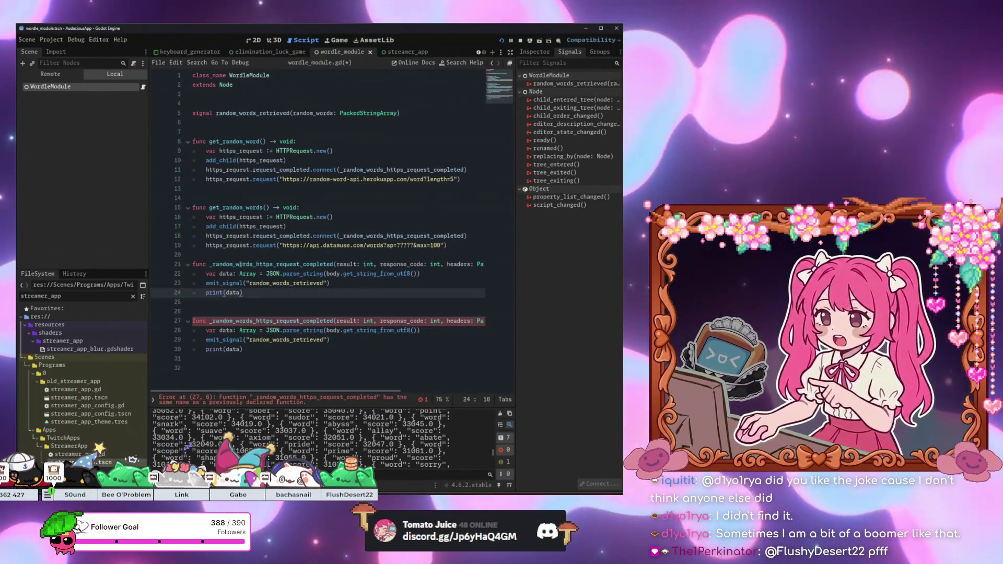
pyautogui.press('Up')
pyautogui.press('Up')
pyautogui.press('Up')
pyautogui.press('BackSpace')
pyautogui.press('Return')
pyautogui.press('Return')
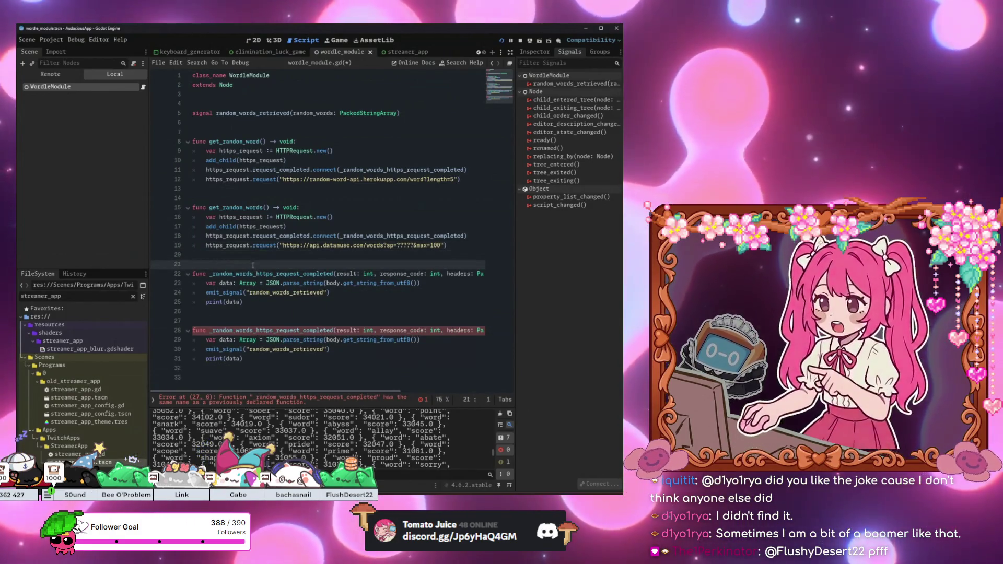
# Step: Rename the copy _random_word_https_request_completed and connect get_random_word's request to it
pyautogui.click(256, 274)
pyautogui.press('BackSpace')
pyautogui.click(346, 217)
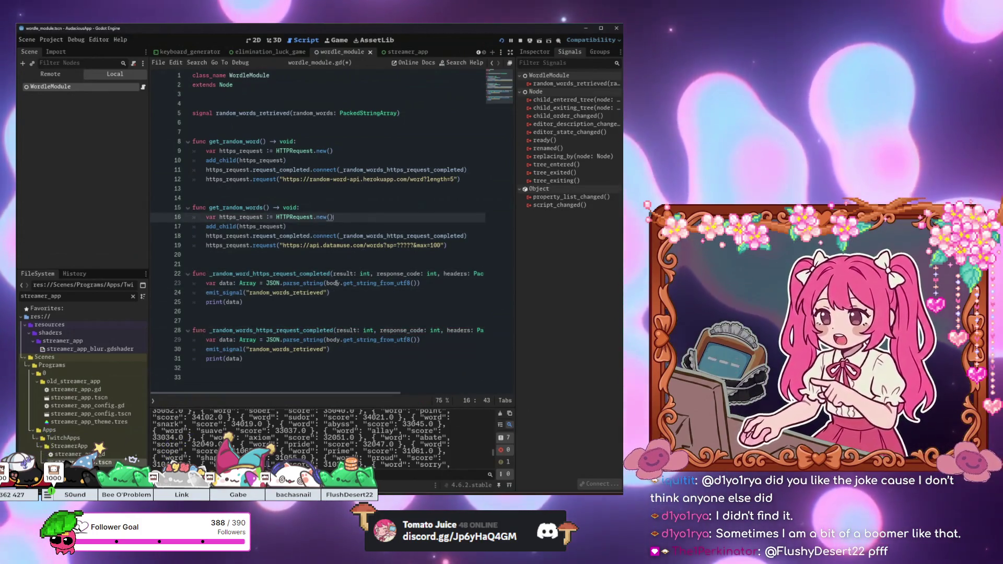
pyautogui.click(409, 170)
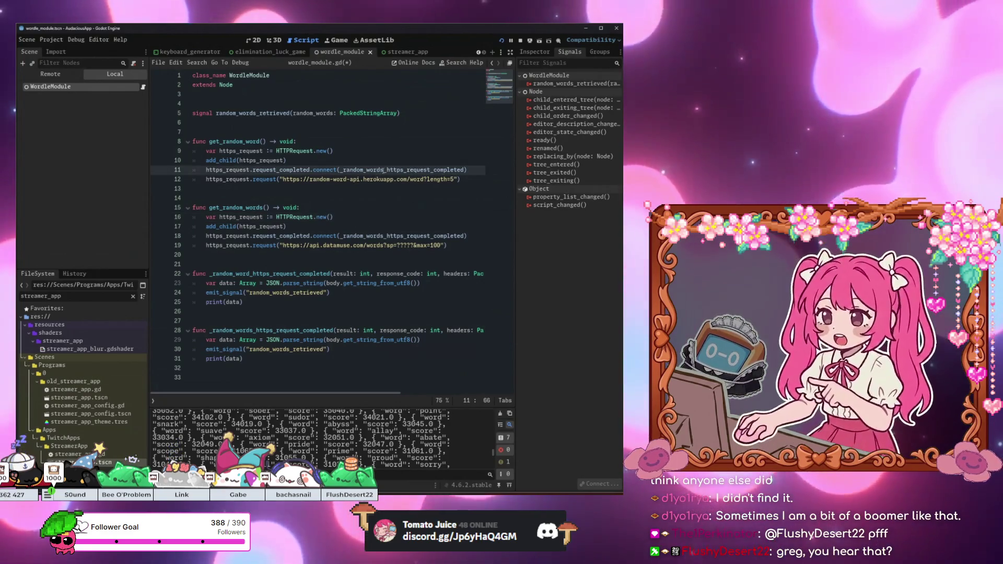
pyautogui.press('BackSpace')
pyautogui.click(396, 215)
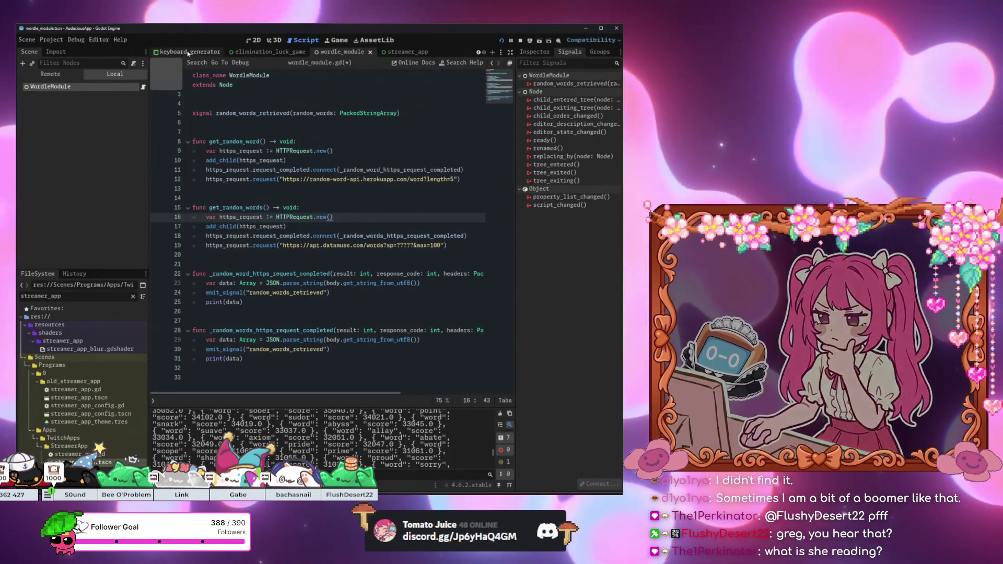
pyautogui.click(275, 304)
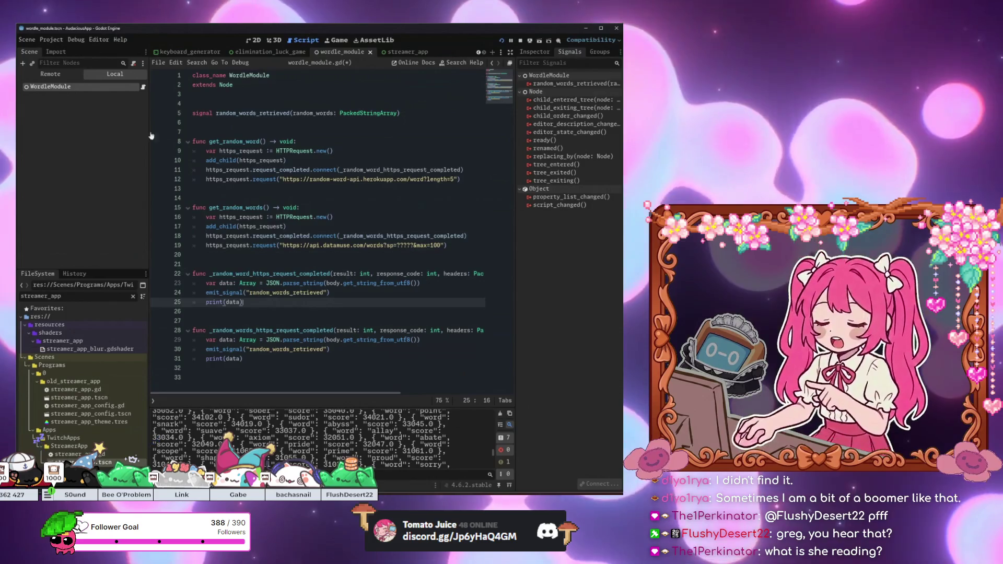
pyautogui.click(242, 105)
pyautogui.press('Down')
pyautogui.press('Down')
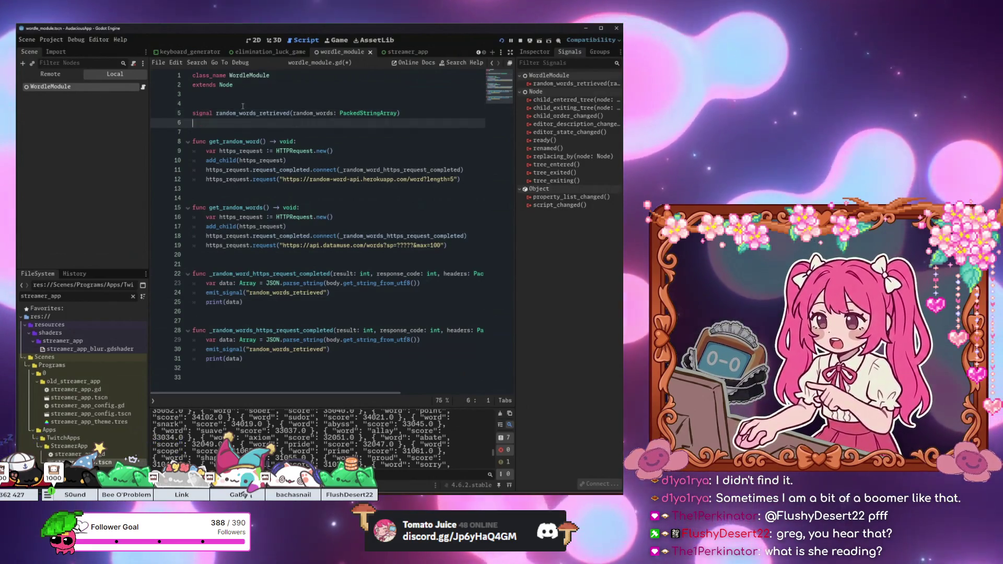
pyautogui.press('Return')
pyautogui.press('Return')
pyautogui.press('Return')
pyautogui.hotkey('ctrl', 's')
pyautogui.press('Up')
pyautogui.write('f')
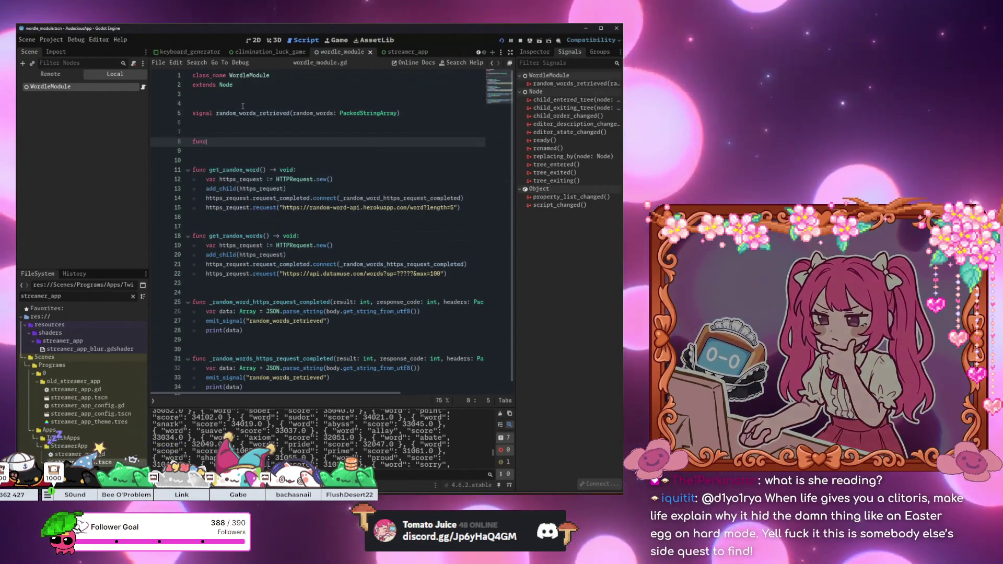
pyautogui.write('@export var get')
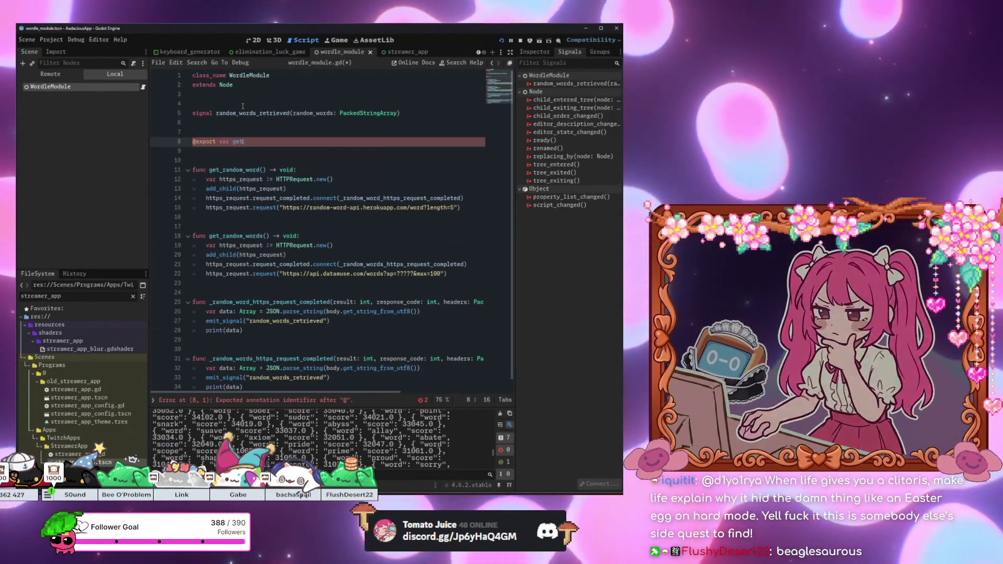
pyautogui.write('var')
pyautogui.write('ify_')
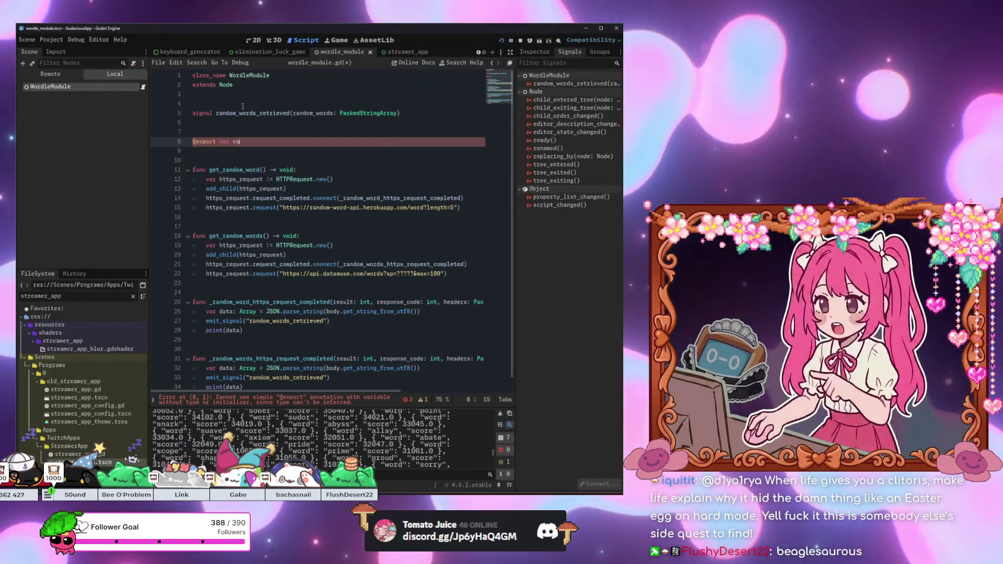
pyautogui.write('random_word: ')
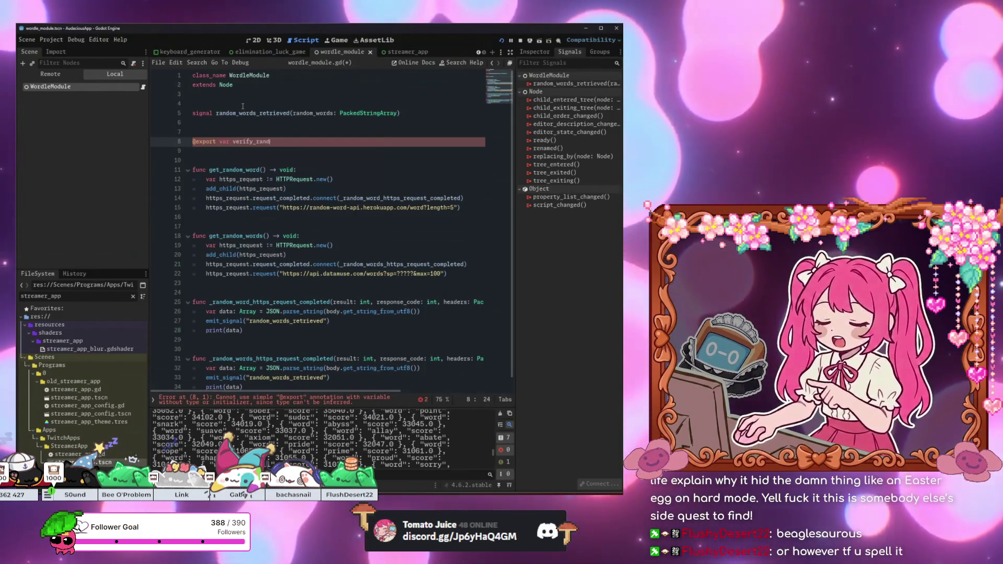
pyautogui.write('bool = true')
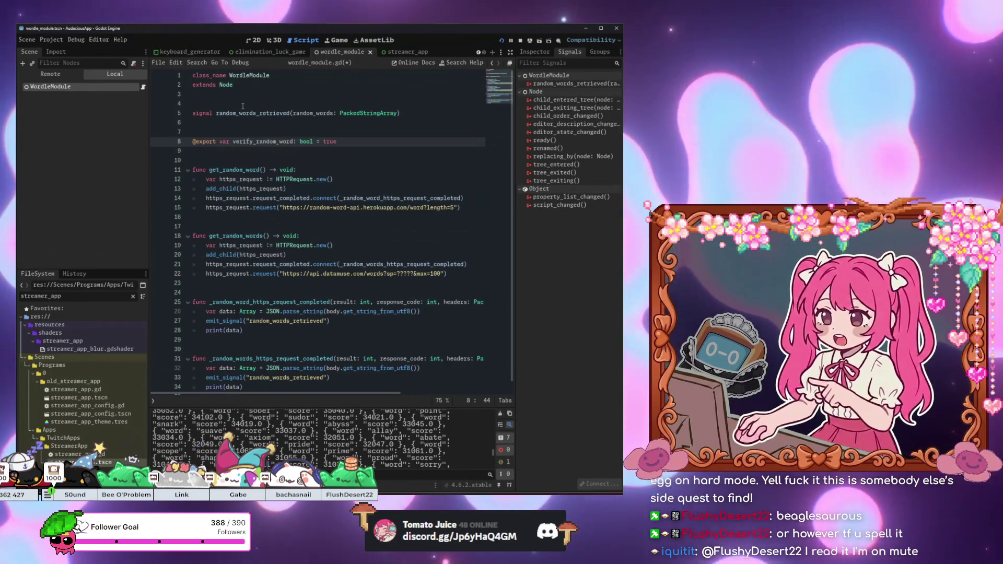
pyautogui.scroll(-1, 324, 220)
pyautogui.click(281, 326)
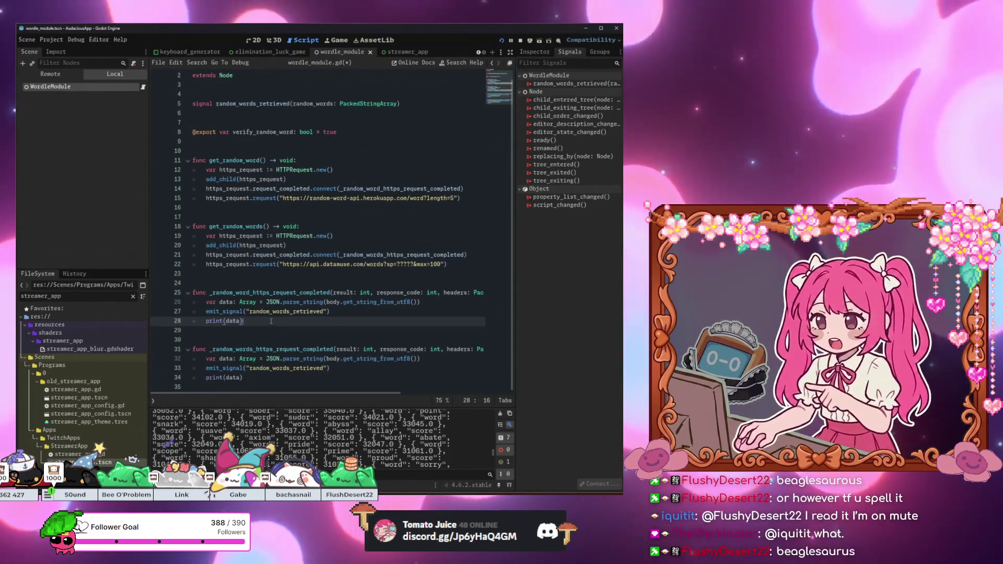
# Step: Replace the emit_signal and print lines with 'var word: String = data[0]'
pyautogui.moveTo(283, 325); pyautogui.dragTo(208, 311)
pyautogui.moveTo(207, 312)
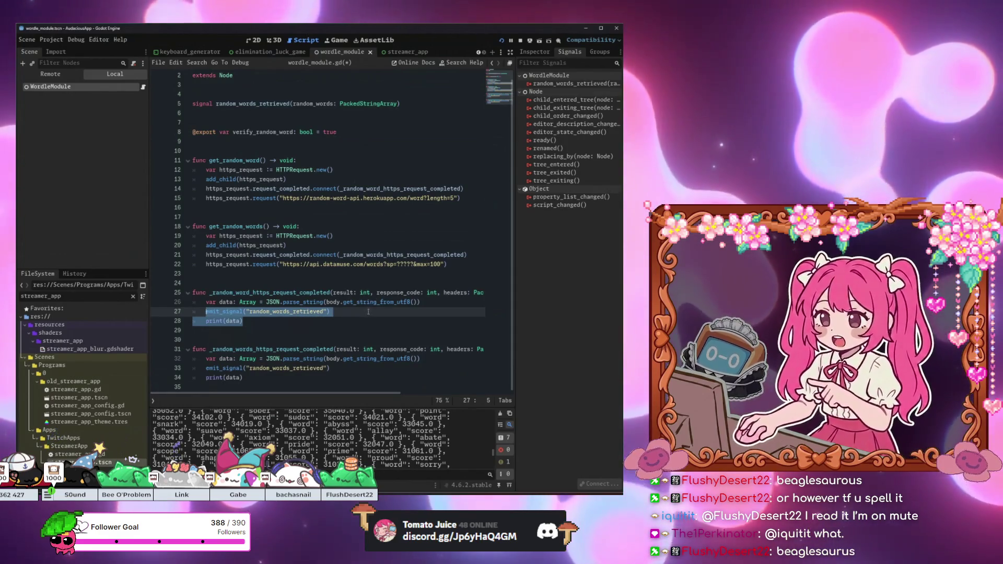
pyautogui.press('BackSpace')
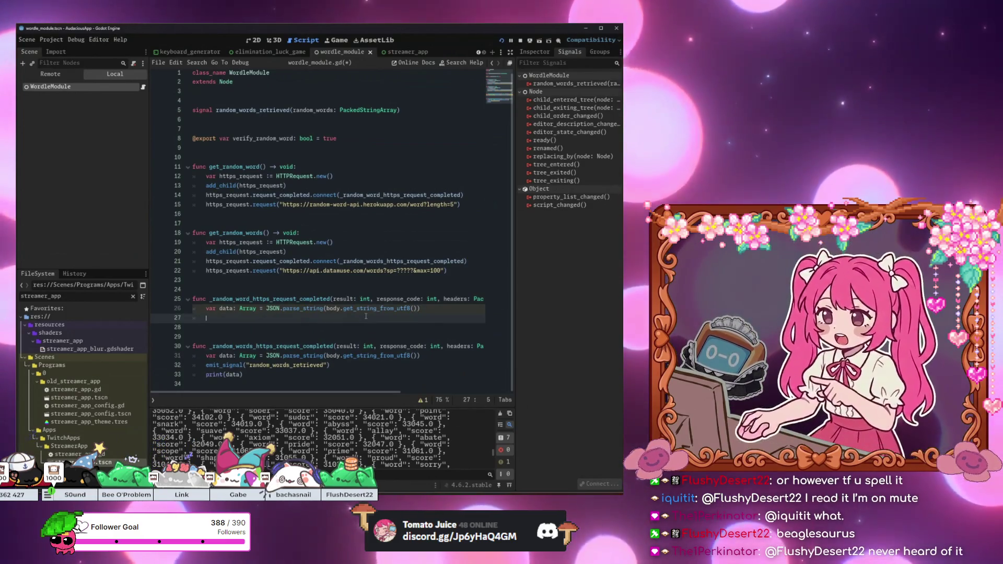
pyautogui.write('w')
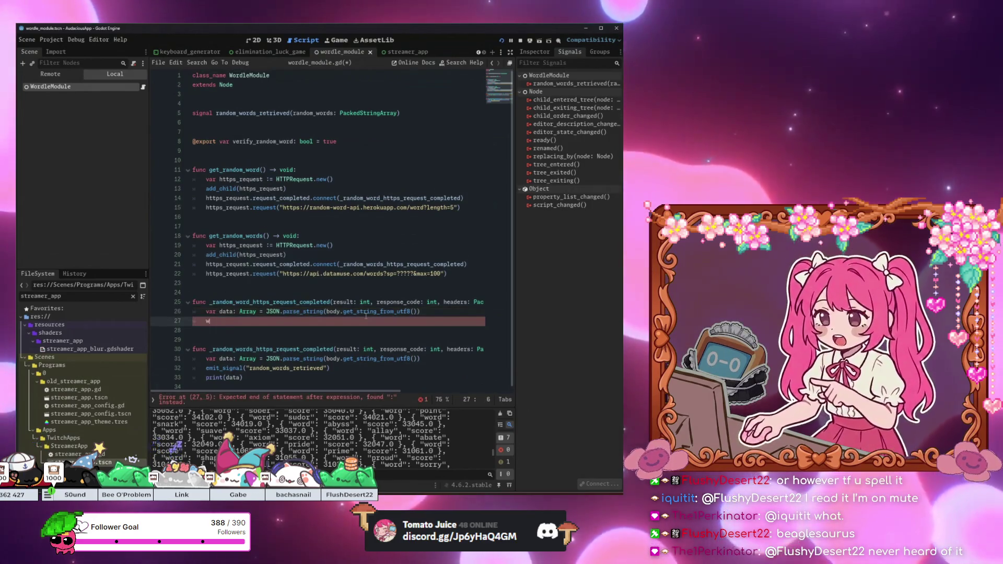
pyautogui.press('BackSpace')
pyautogui.write('var word: ')
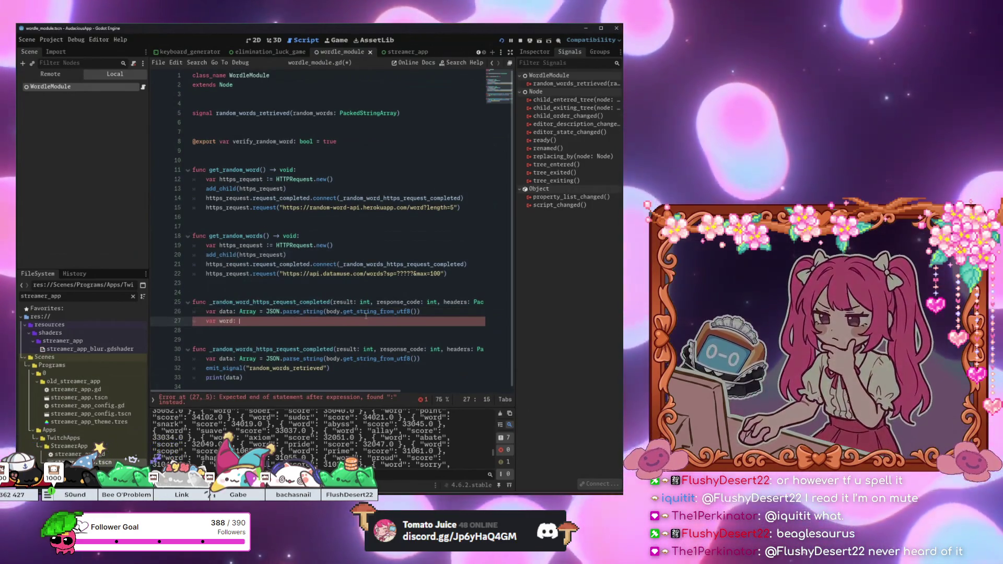
pyautogui.write('String =')
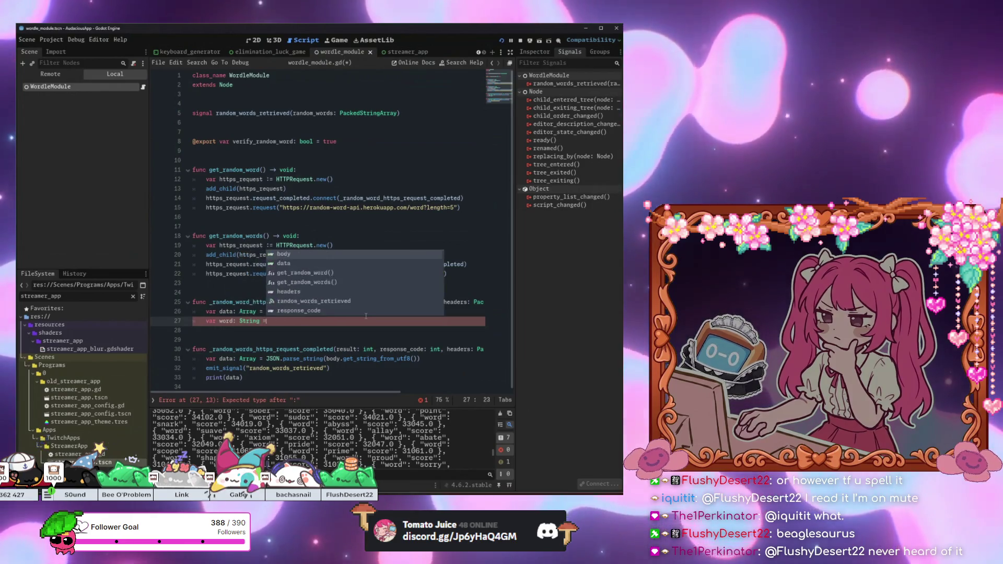
pyautogui.write(' data[0]')
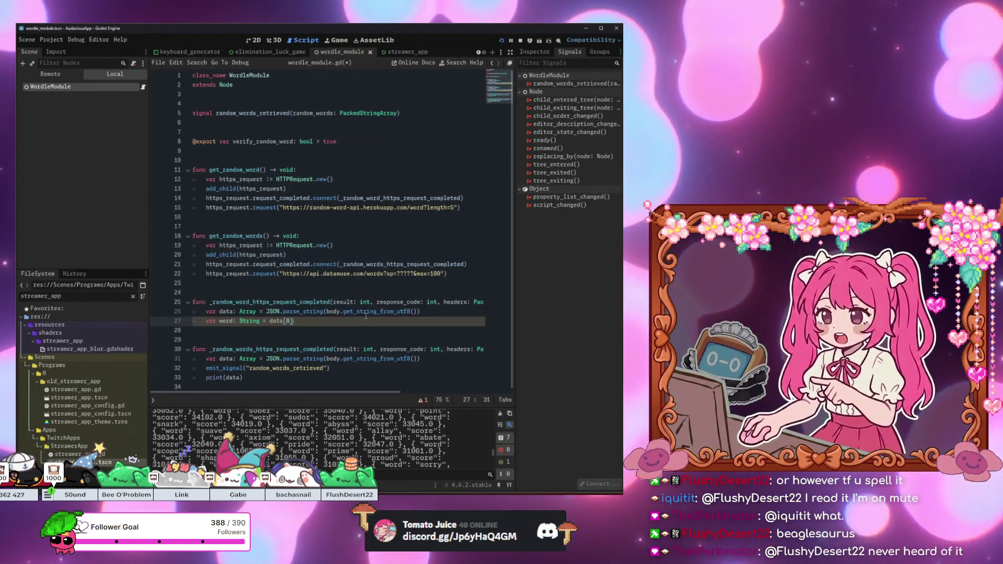
# Step: Tidy the blank lines after the word variable and save the script
pyautogui.press('Return')
pyautogui.press('Return')
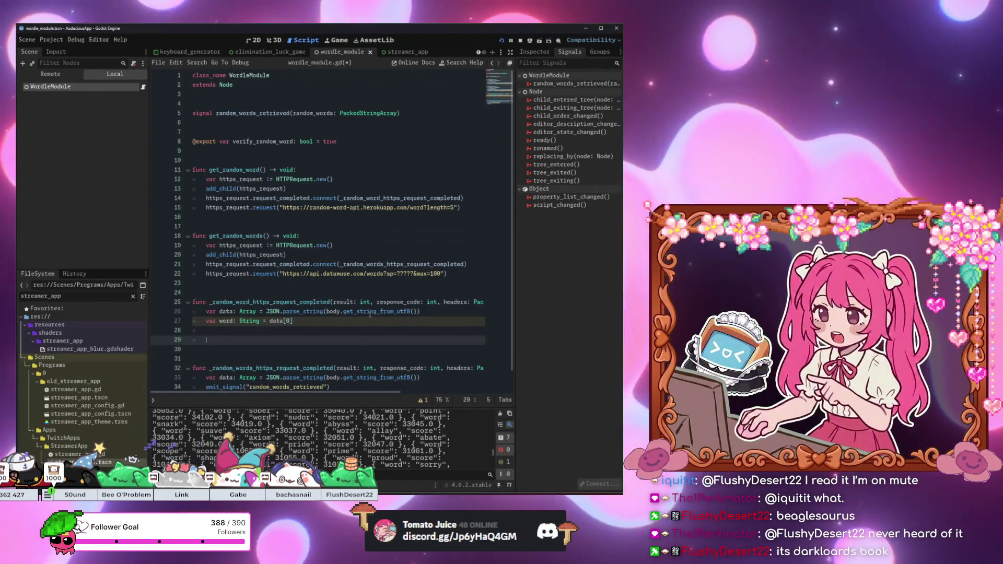
pyautogui.moveTo(369, 313)
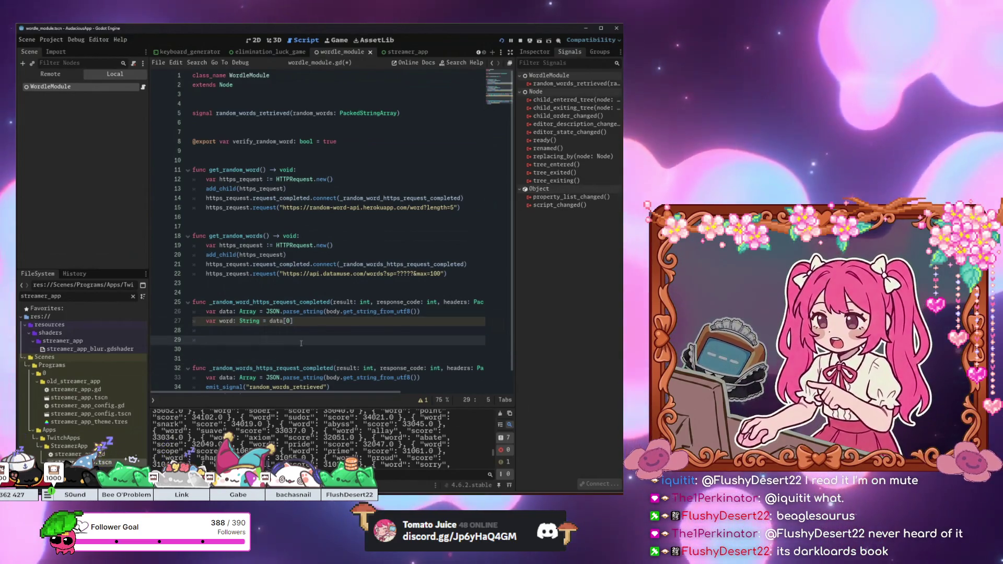
pyautogui.press('Return')
pyautogui.press('Return')
pyautogui.press('Return')
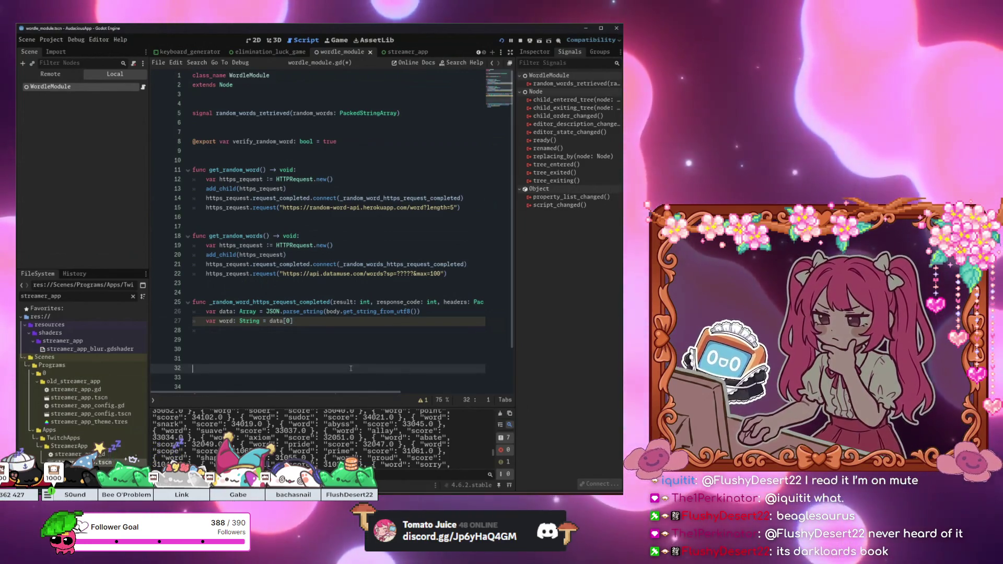
pyautogui.scroll(-2, 408, 359)
pyautogui.click(243, 323)
pyautogui.press('BackSpace')
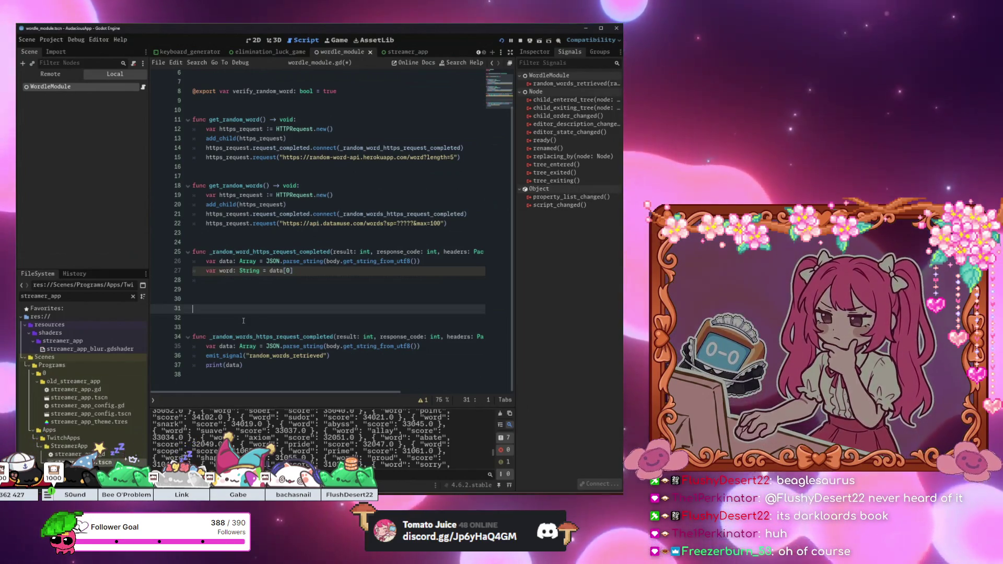
pyautogui.hotkey('ctrl', 's')
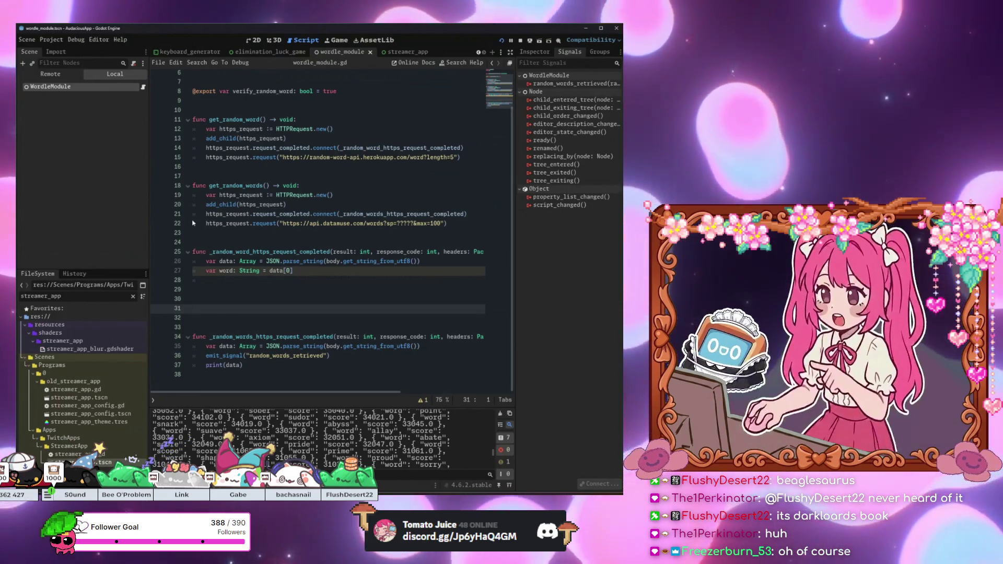
# Step: Start a new 'func' declaration on blank line 30
pyautogui.click(296, 296)
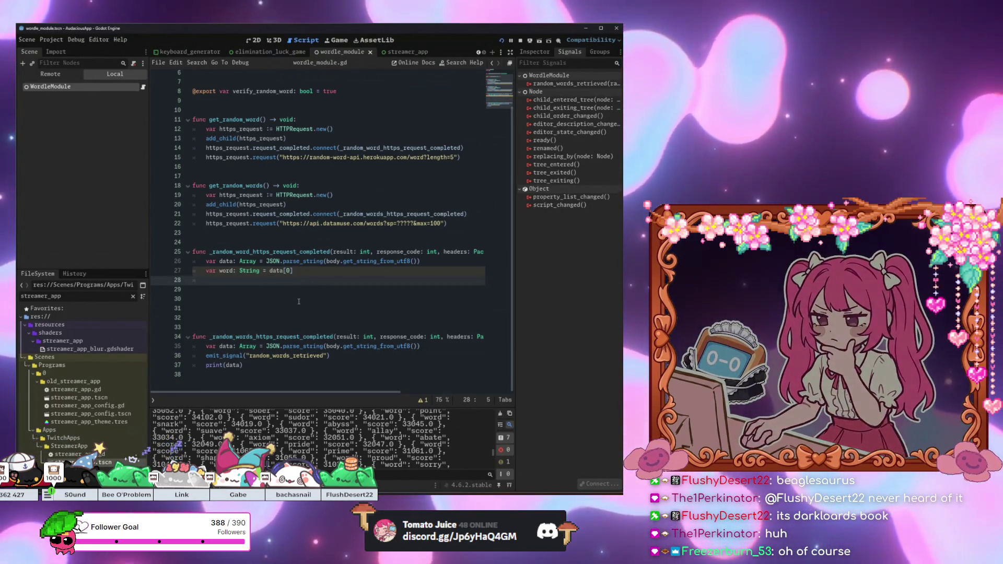
pyautogui.press('Return')
pyautogui.write('func')
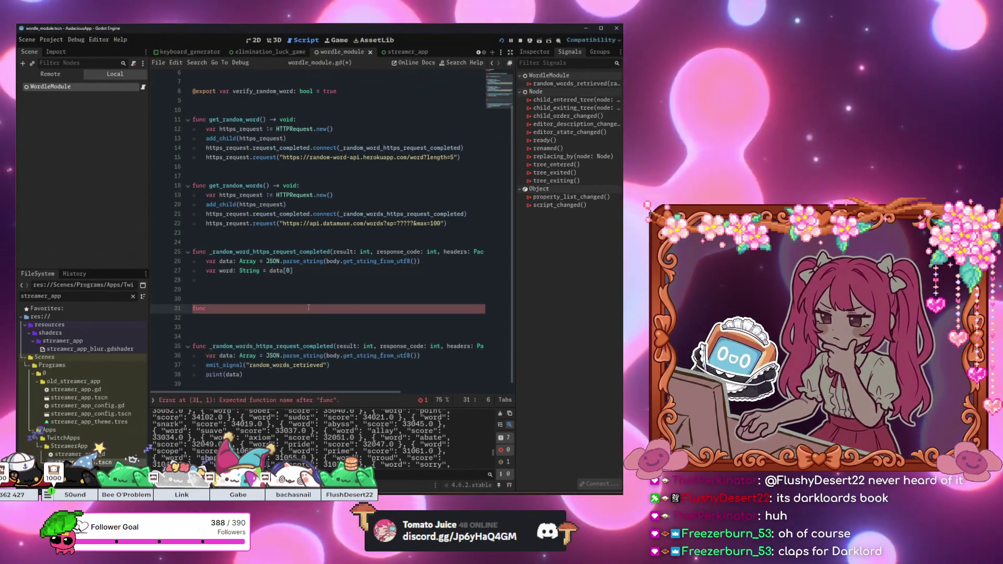
# Step: Add 'if verify_random_word:' below the word variable with an indented 'verify' line, and save
pyautogui.click(308, 281)
pyautogui.press('Return')
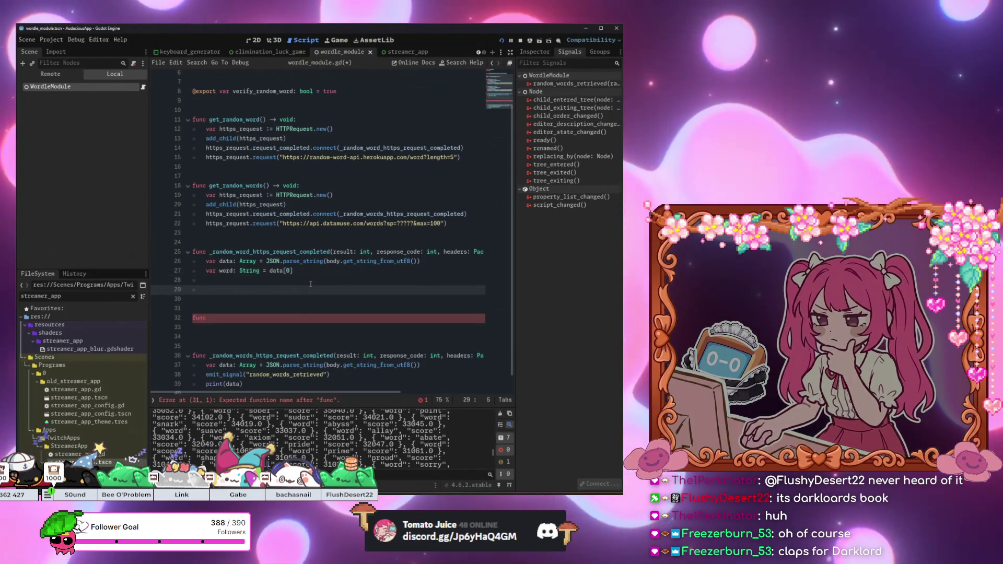
pyautogui.write('if verify_random_word.')
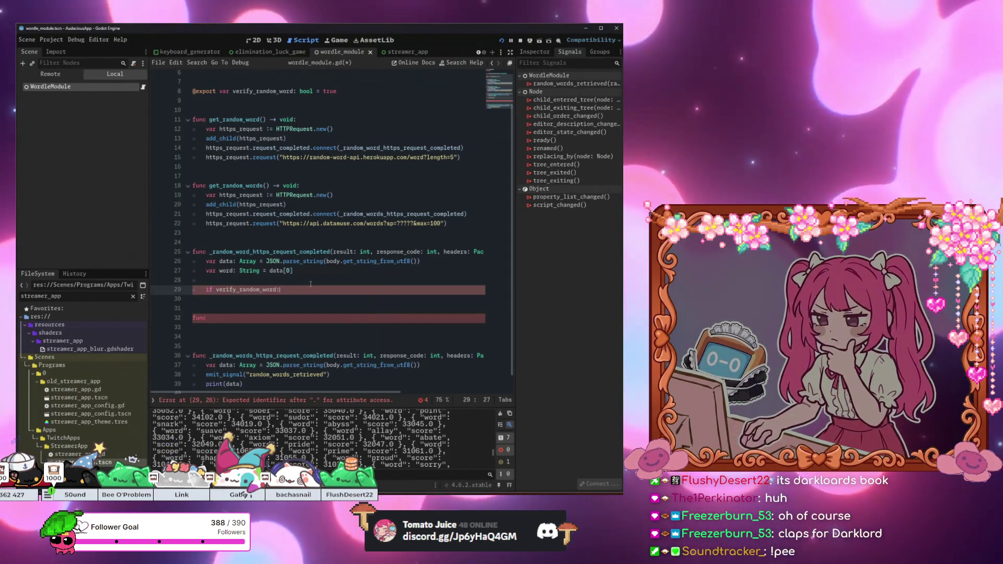
pyautogui.press('BackSpace')
pyautogui.write(':')
pyautogui.press('Return')
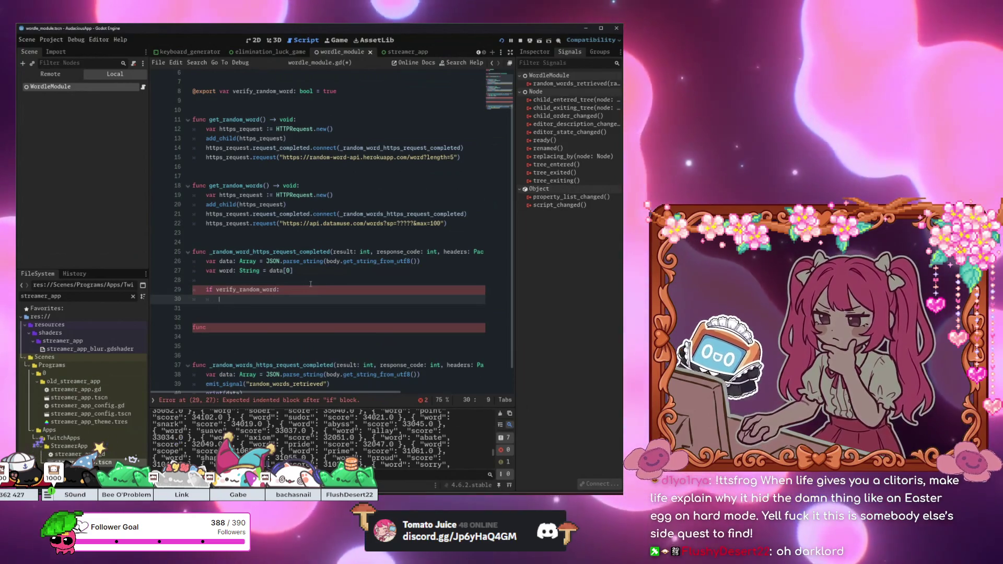
pyautogui.write('very')
pyautogui.press('BackSpace')
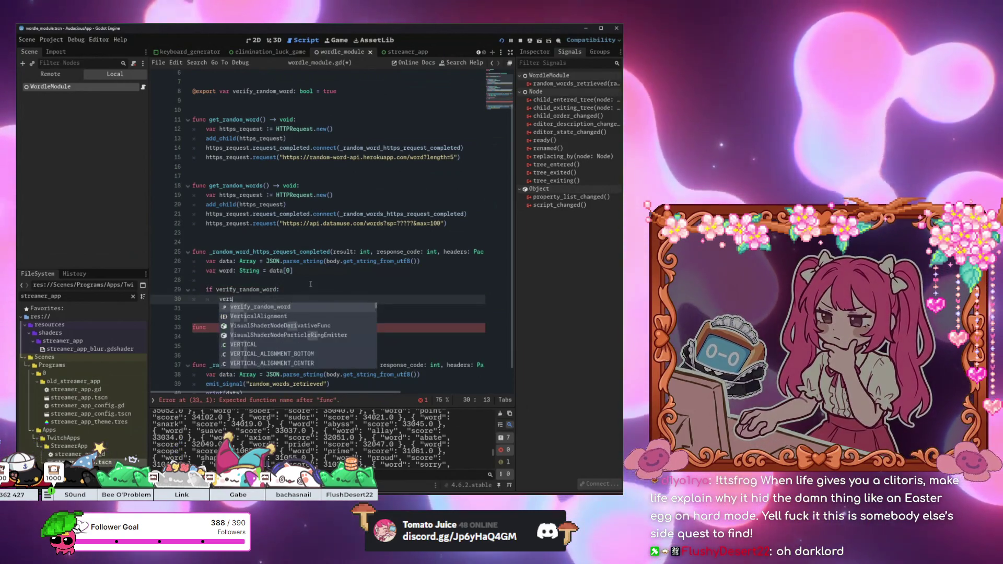
pyautogui.write('ify')
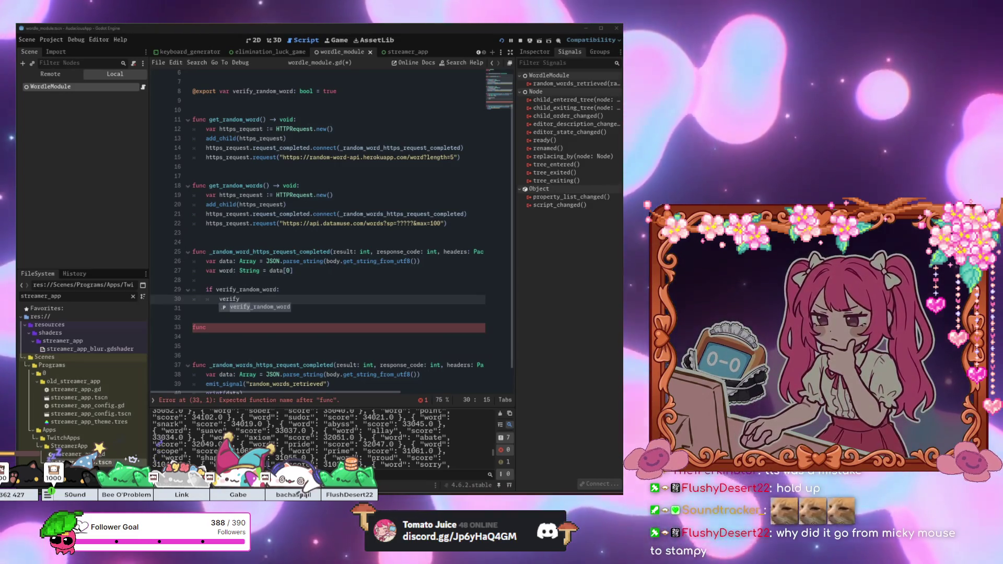
pyautogui.hotkey('ctrl', 's')
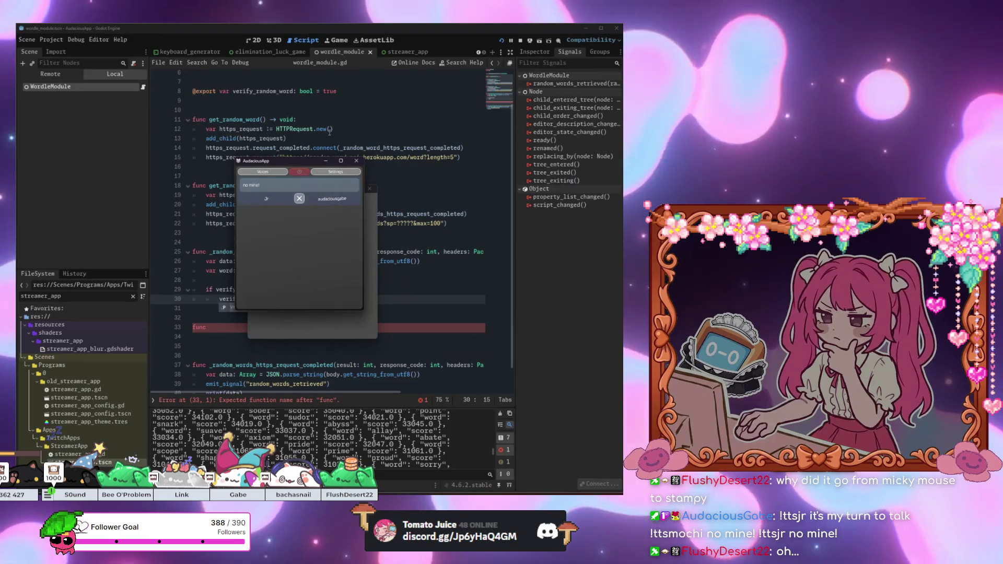
# Step: Delete the stray 'func' on line 33 of wordle_module.gd
pyautogui.click(324, 271)
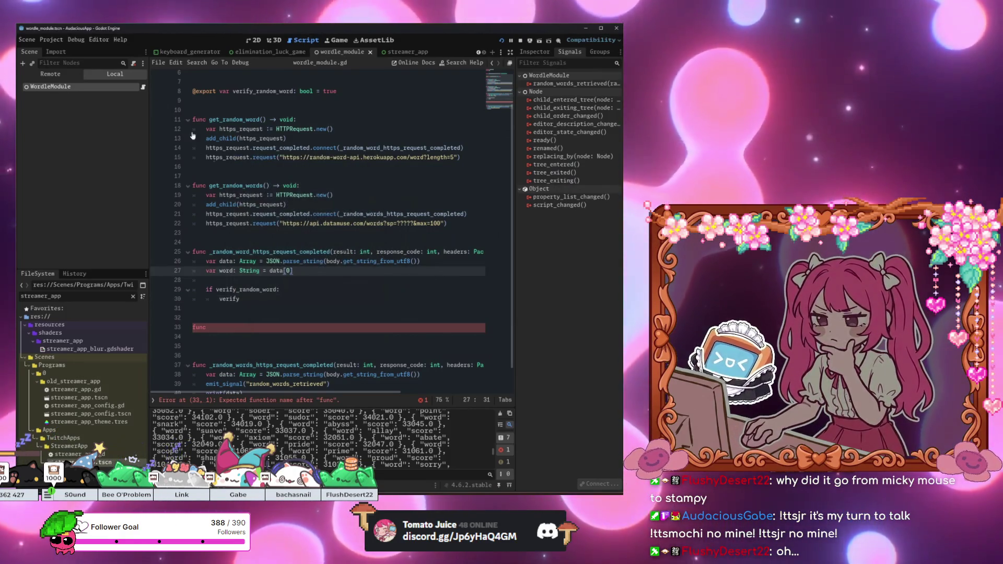
pyautogui.click(308, 204)
pyautogui.scroll(2, 309, 256)
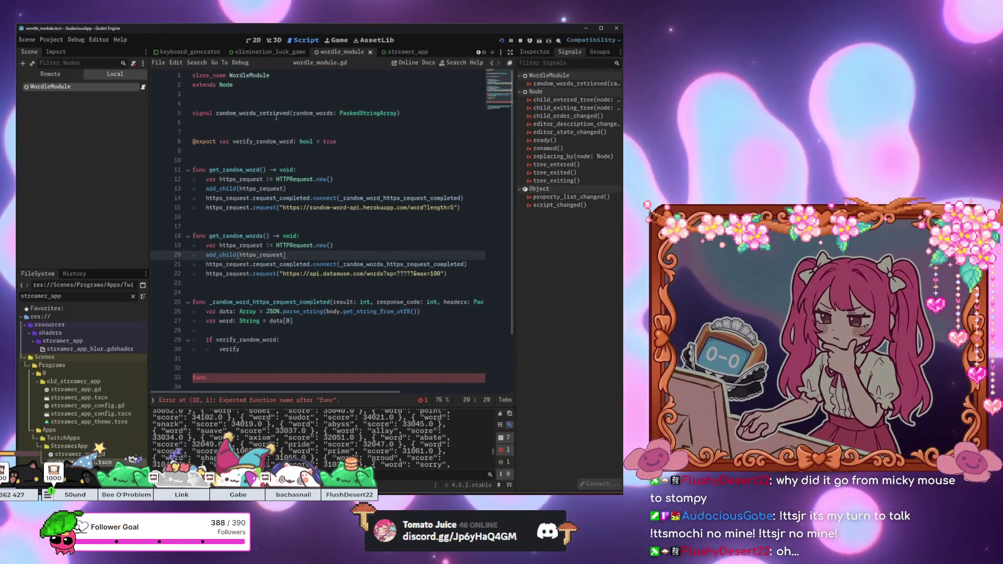
pyautogui.click(303, 191)
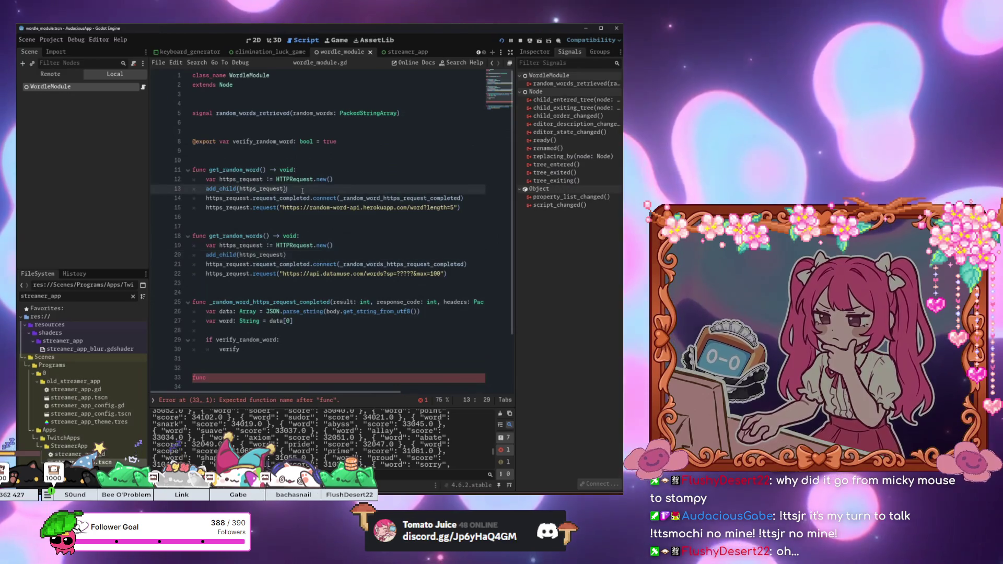
pyautogui.click(238, 377)
pyautogui.press('BackSpace')
pyautogui.press('BackSpace')
pyautogui.press('BackSpace')
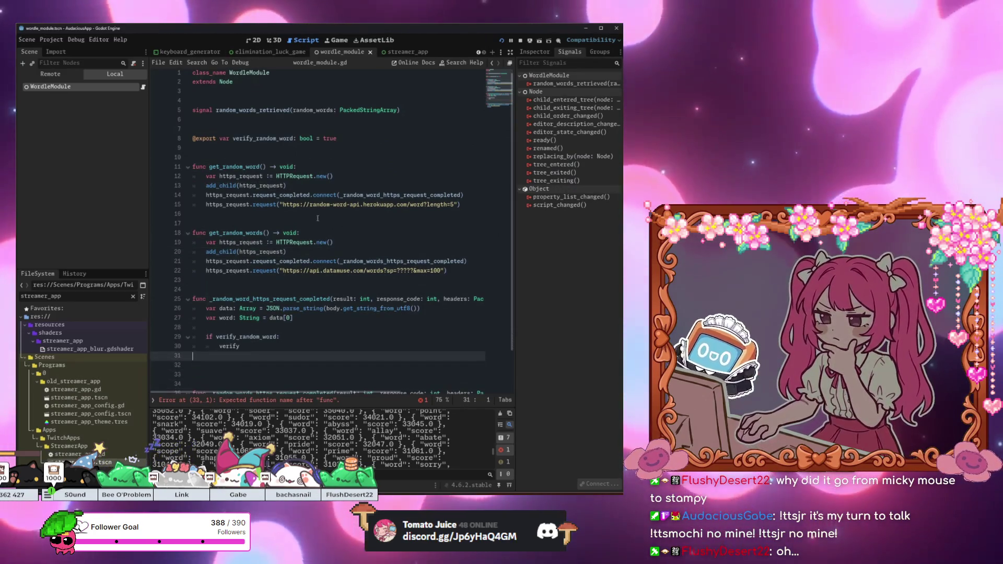
# Step: Replace 'verify' with 'pass' under the if check and remove extra blank lines
pyautogui.scroll(-2, 317, 217)
pyautogui.doubleClick(218, 302)
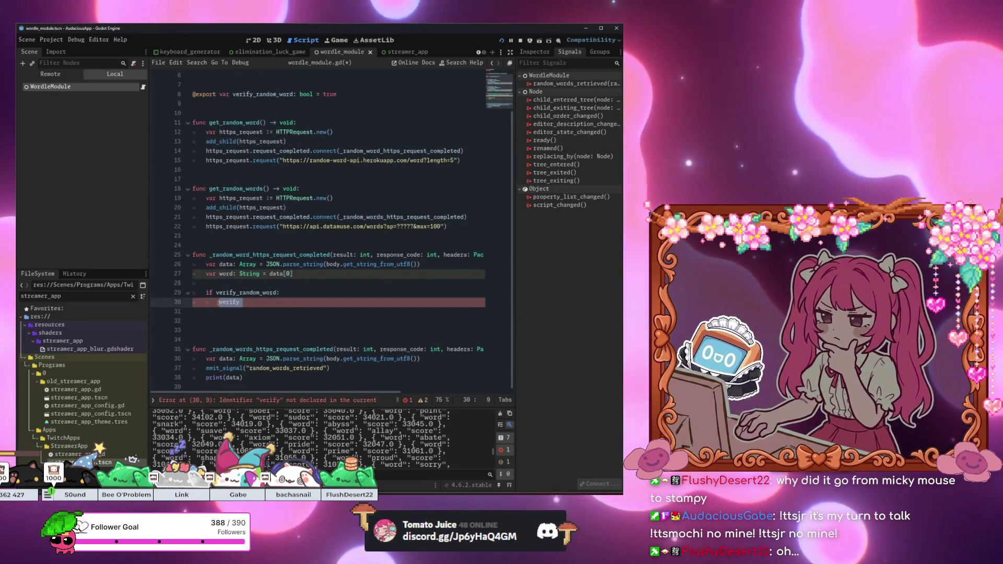
pyautogui.write('pass')
pyautogui.click(230, 252)
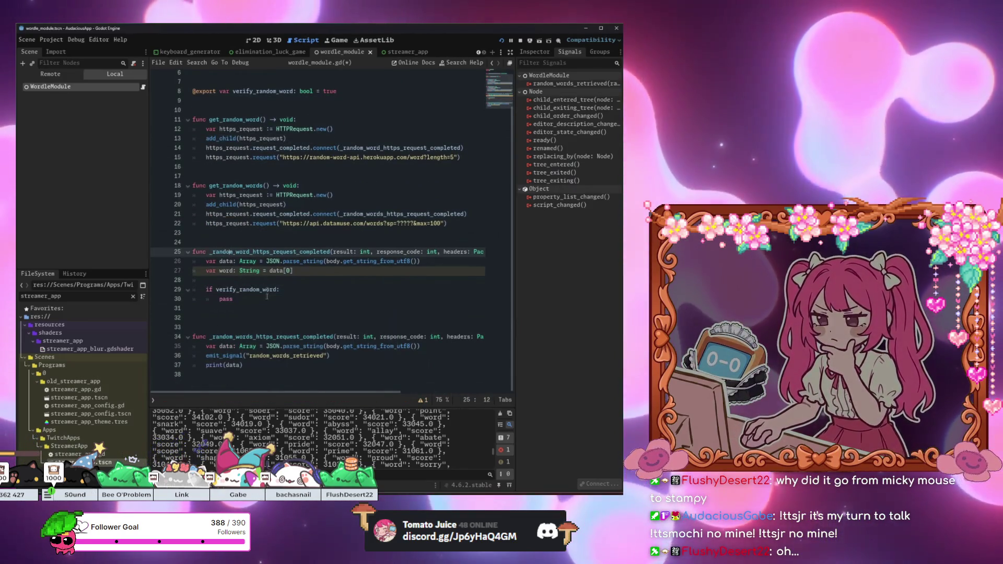
pyautogui.click(267, 327)
pyautogui.press('BackSpace')
pyautogui.click(291, 290)
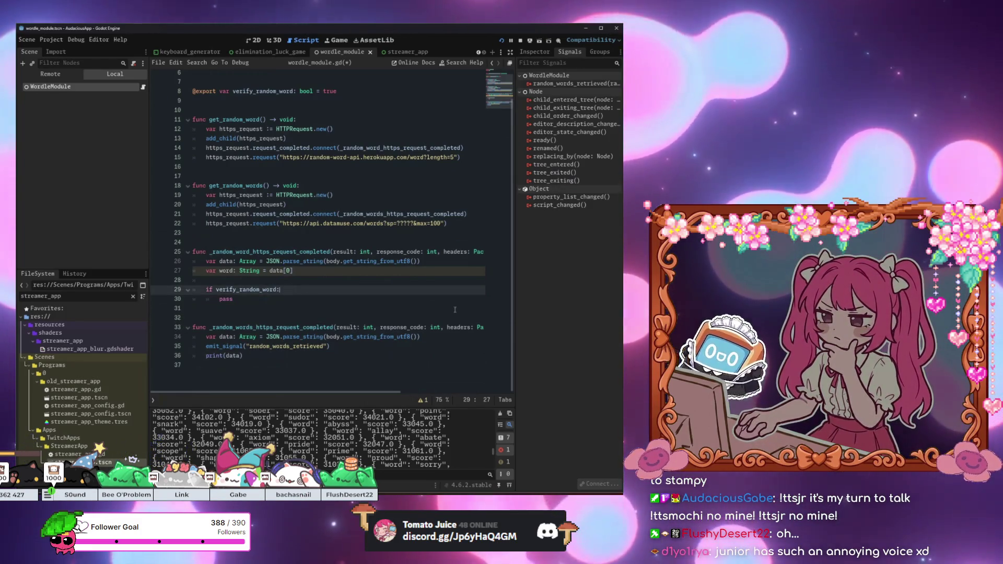
pyautogui.click(304, 309)
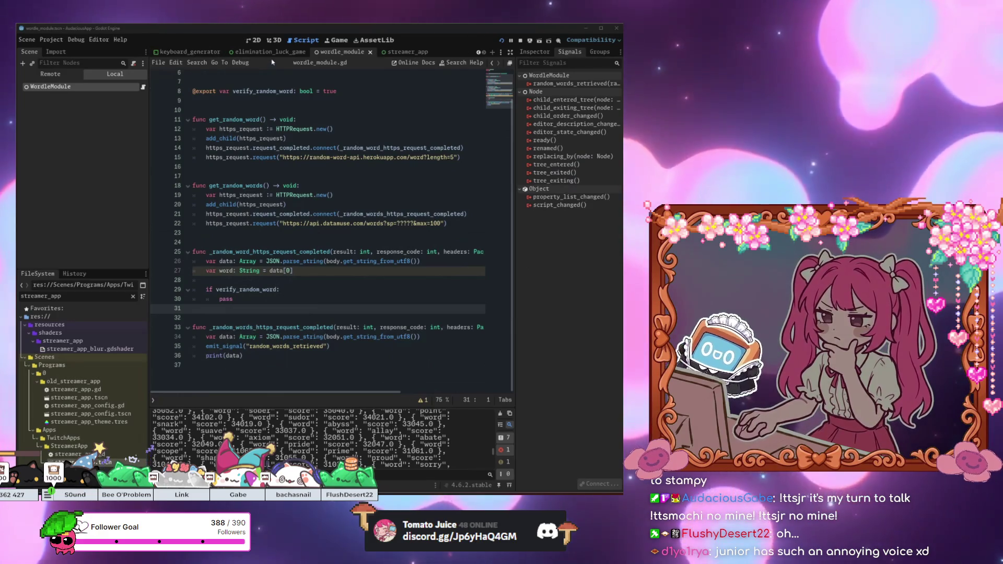
# Step: Replace the streamer_app FileSystem filter with 'tts'
pyautogui.click(478, 54)
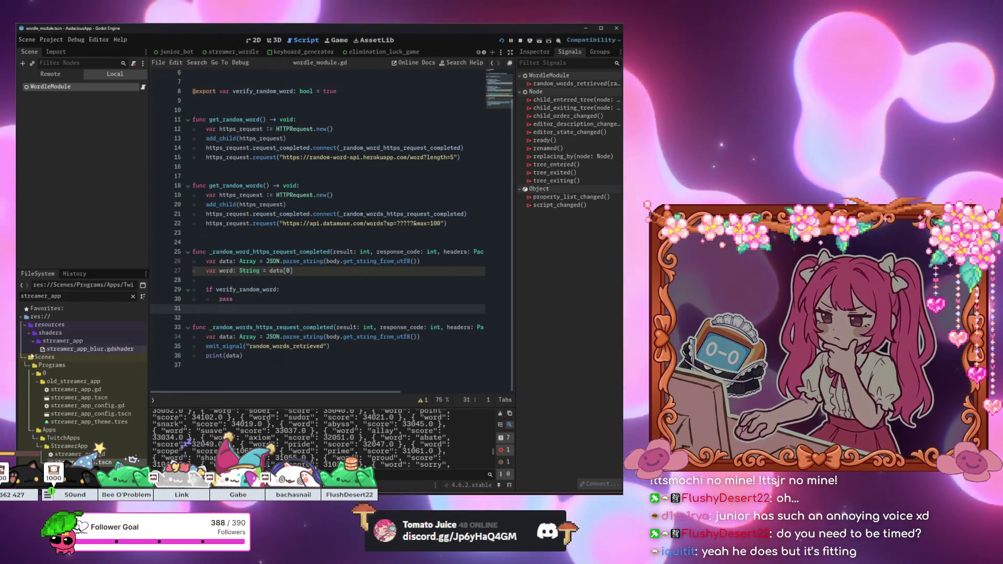
pyautogui.hotkey('ctrl', 'a')
pyautogui.press('BackSpace')
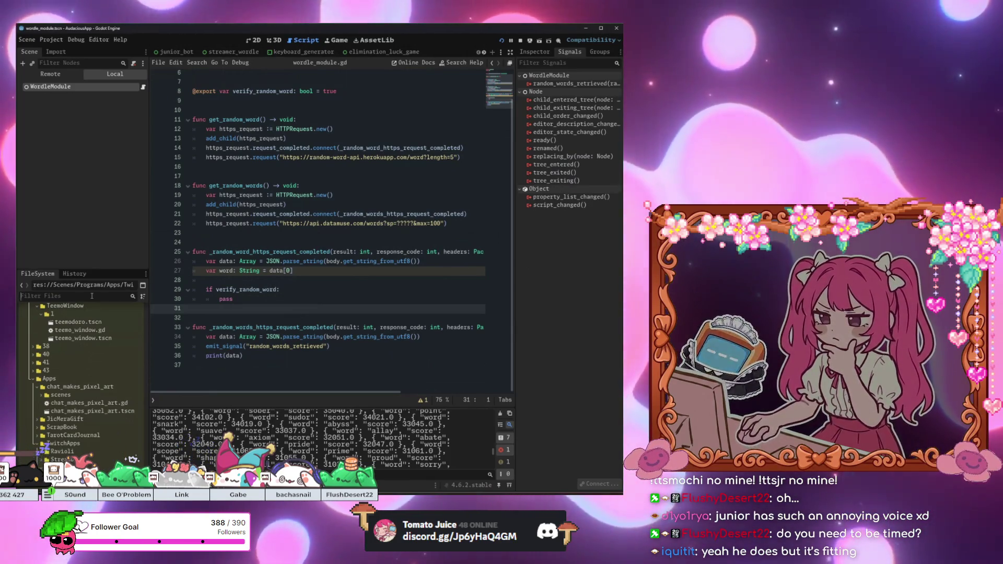
pyautogui.write('tts')
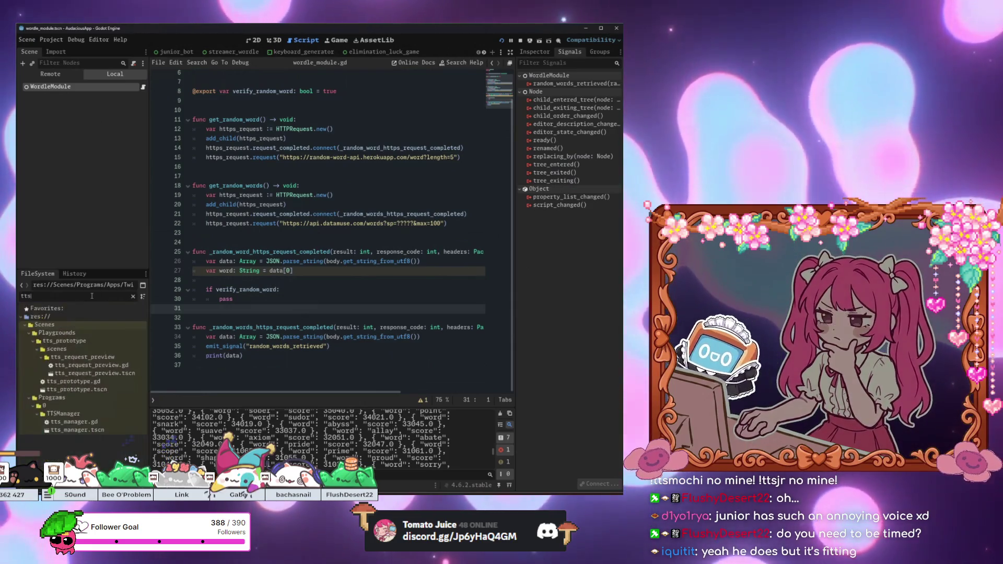
# Step: Open the tts_prototype.tscn scene and scroll through tts_prototype.gd
pyautogui.doubleClick(73, 391)
pyautogui.scroll(-10, 318, 243)
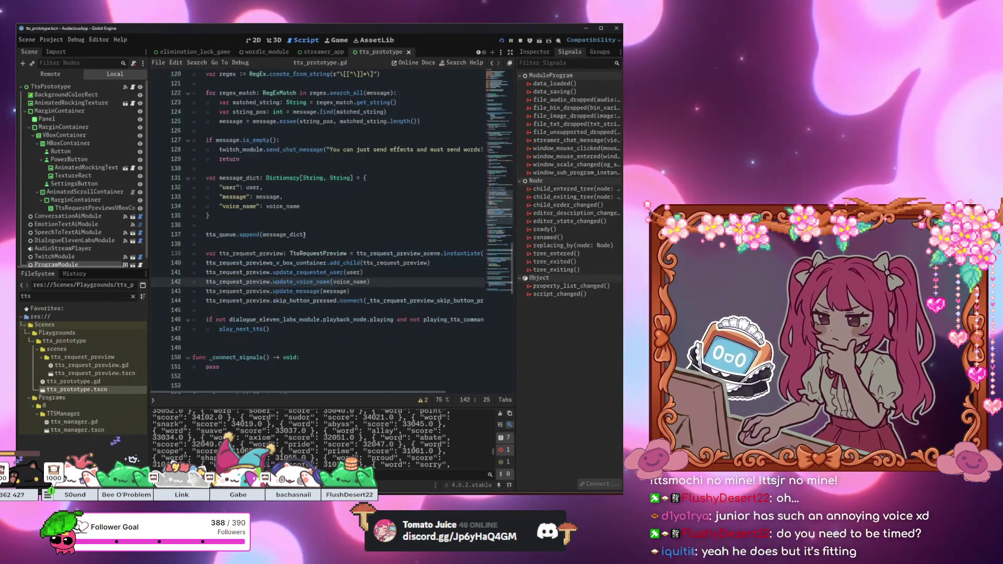
pyautogui.scroll(12, 318, 244)
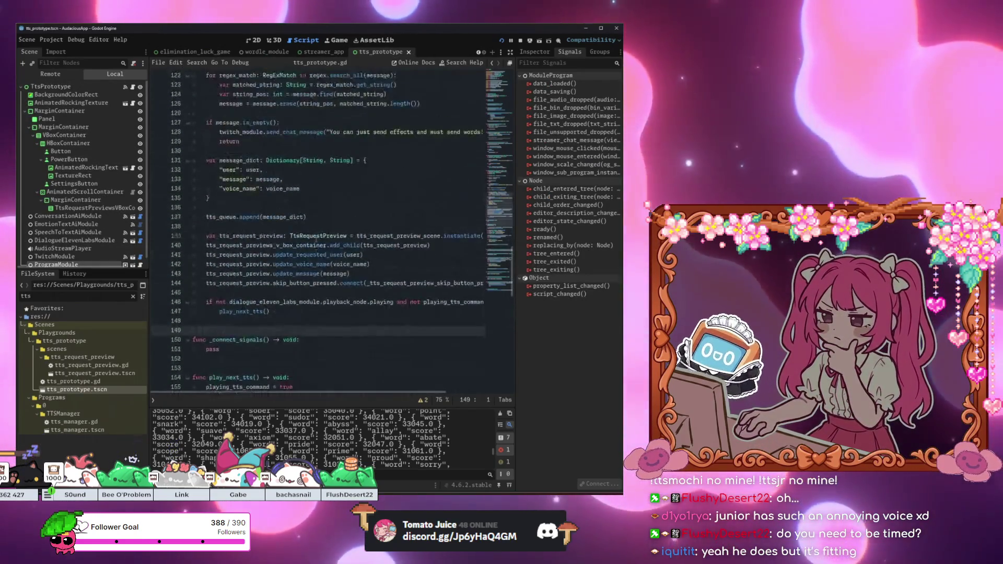
pyautogui.scroll(3, 316, 236)
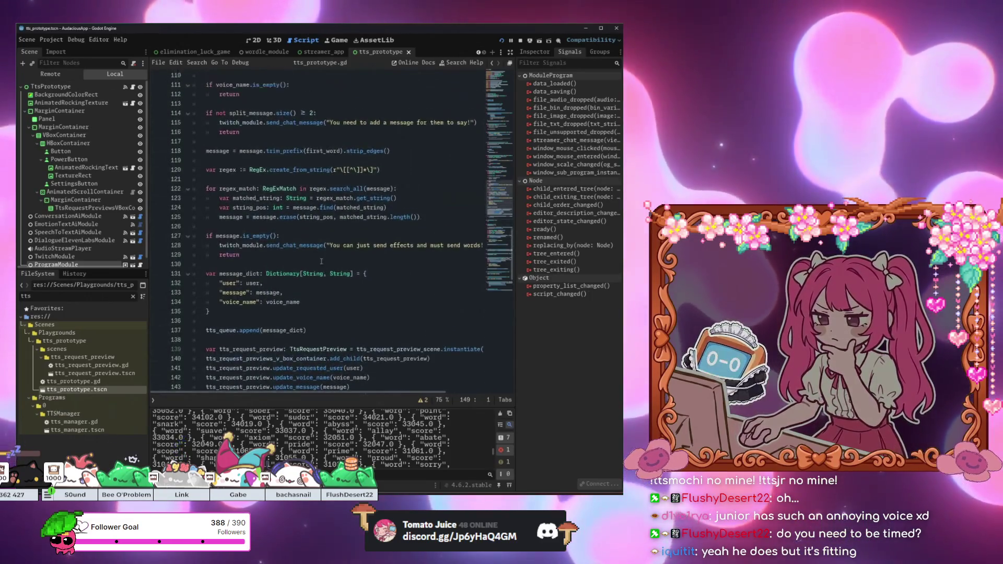
# Step: Inspect the regex definition and its match loop on lines 122–125
pyautogui.click(320, 264)
pyautogui.click(319, 231)
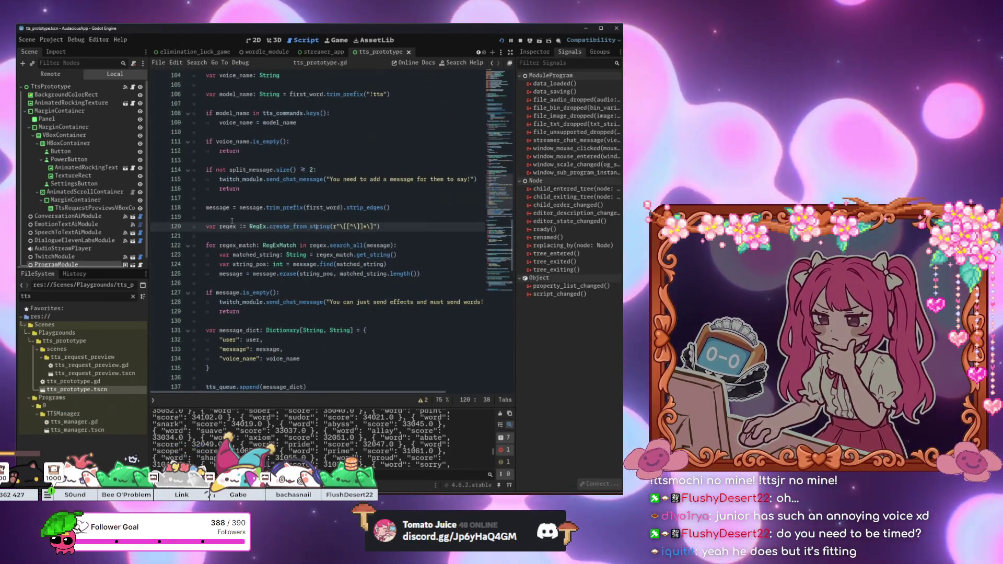
pyautogui.click(283, 254)
pyautogui.click(266, 277)
pyautogui.moveTo(224, 245)
pyautogui.mouseDown()
pyautogui.moveTo(292, 256)
pyautogui.moveTo(275, 274)
pyautogui.mouseUp()
pyautogui.click(256, 274)
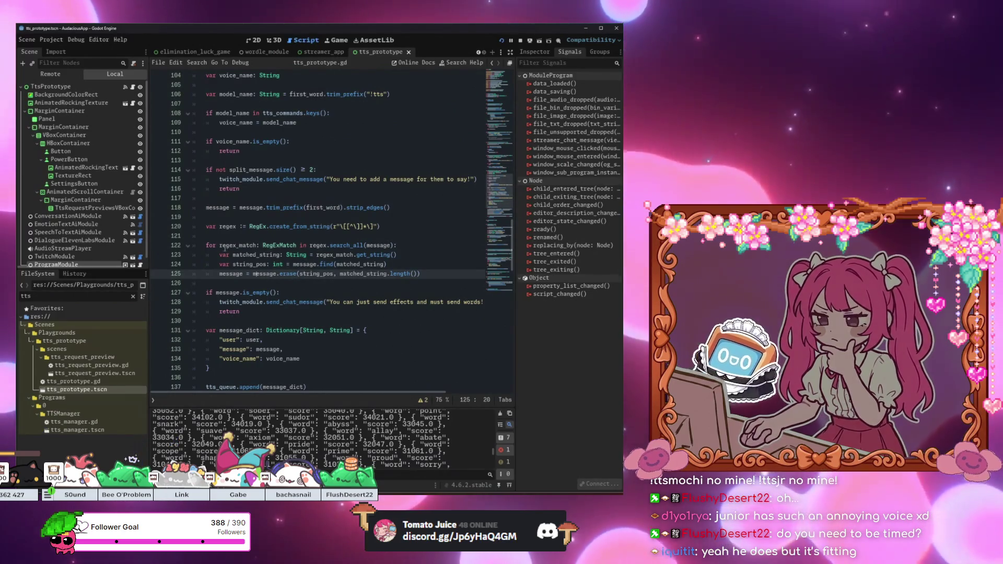
# Step: Scroll up to review the _handle_commands handling of !tts chat commands
pyautogui.scroll(2, 234, 245)
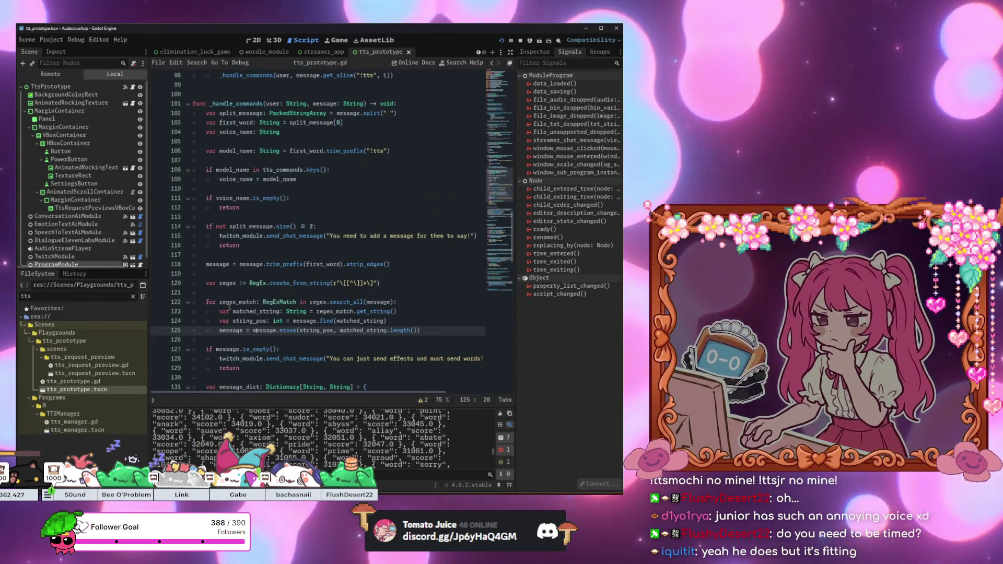
pyautogui.moveTo(264, 340)
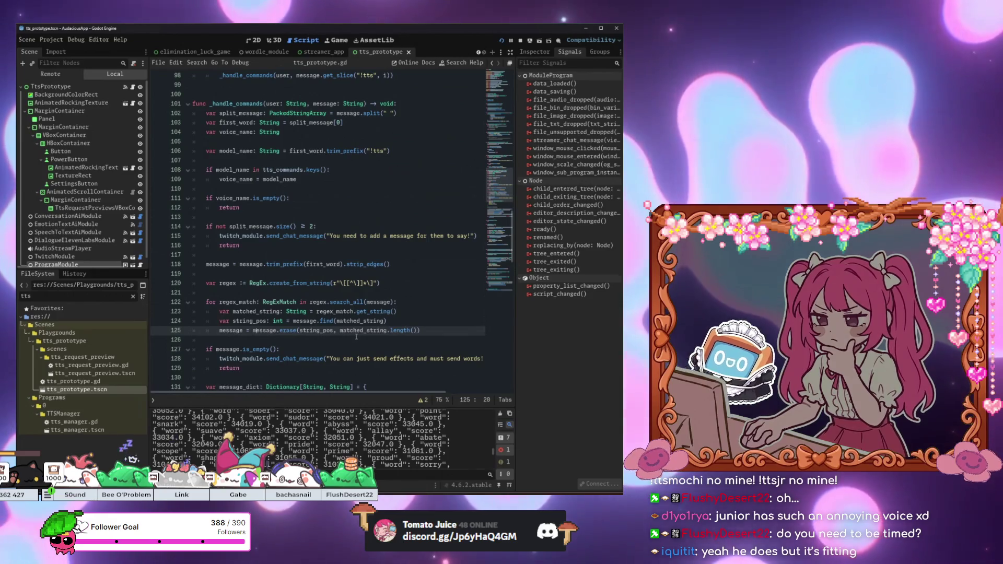
pyautogui.scroll(1, 356, 337)
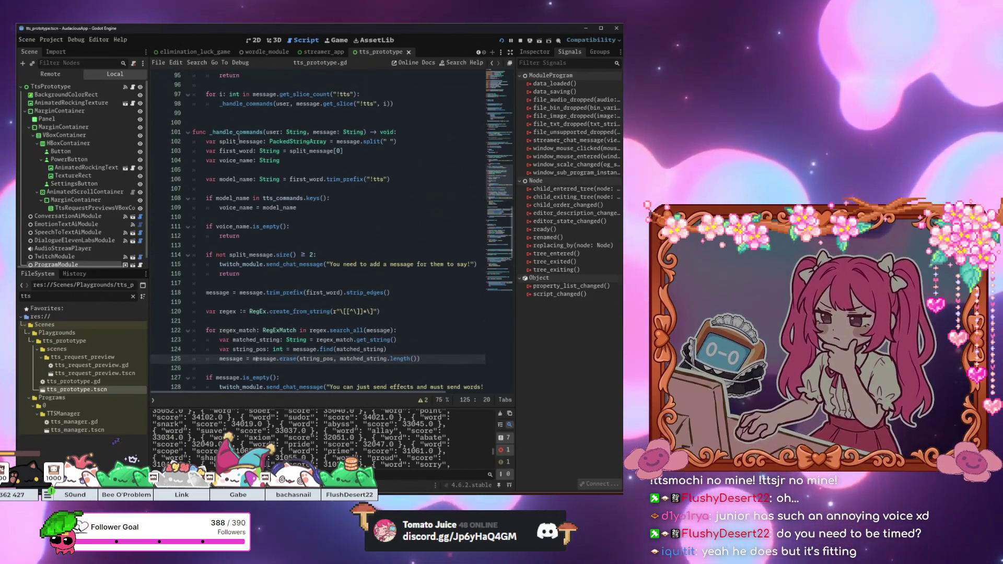
pyautogui.scroll(7, 267, 157)
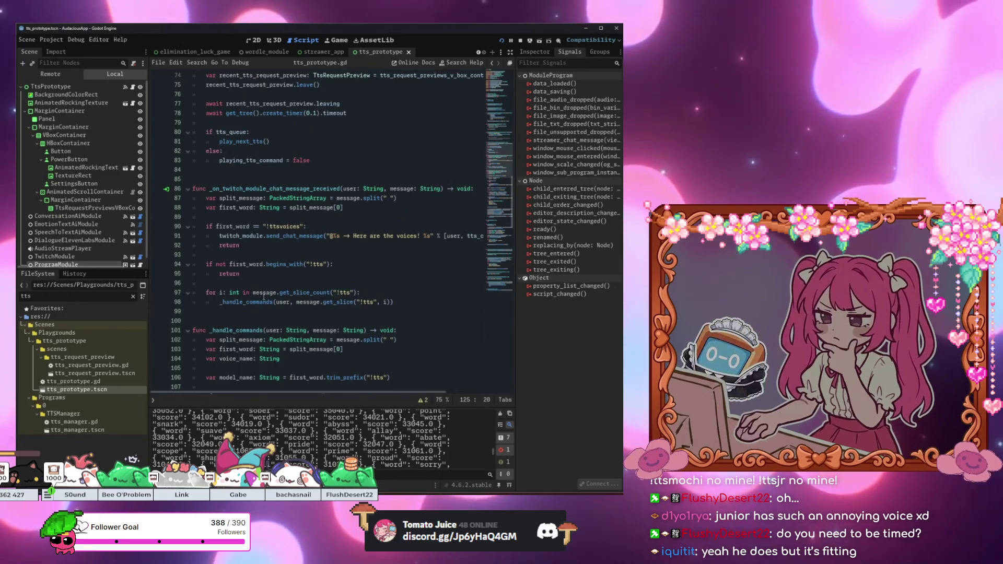
pyautogui.click(263, 293)
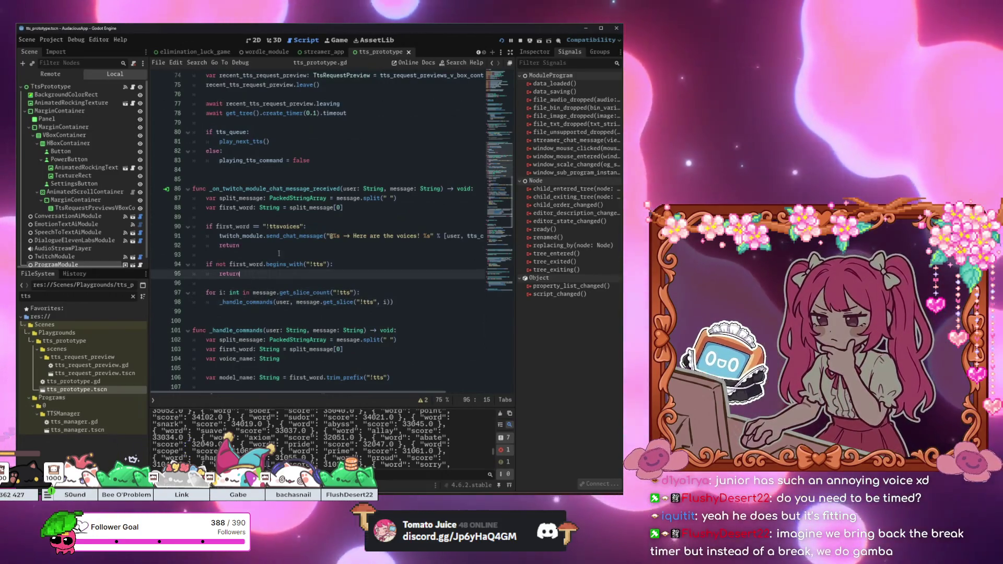
pyautogui.click(303, 293)
pyautogui.click(340, 293)
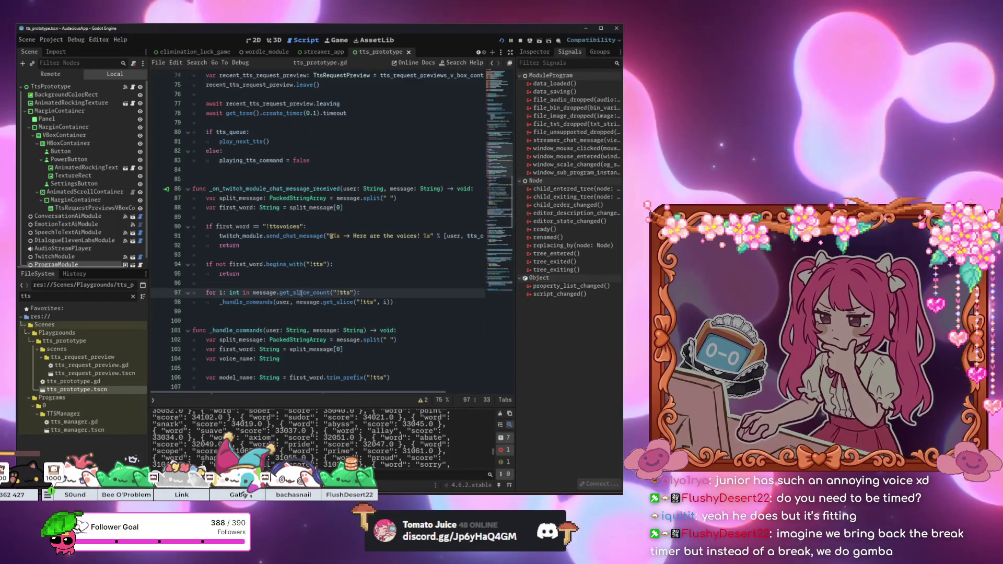
pyautogui.click(349, 293)
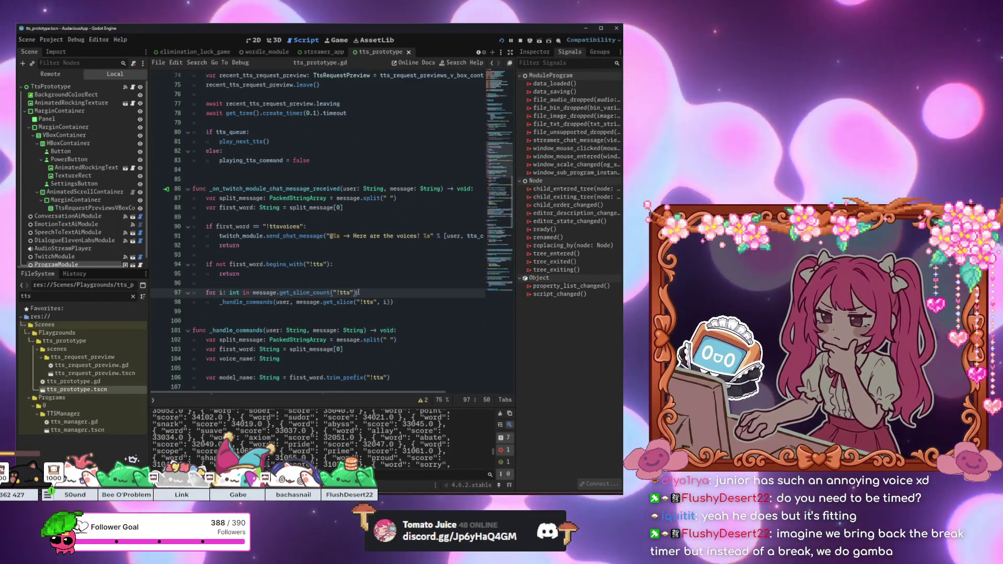
pyautogui.scroll(-4, 358, 292)
pyautogui.scroll(-6, 358, 292)
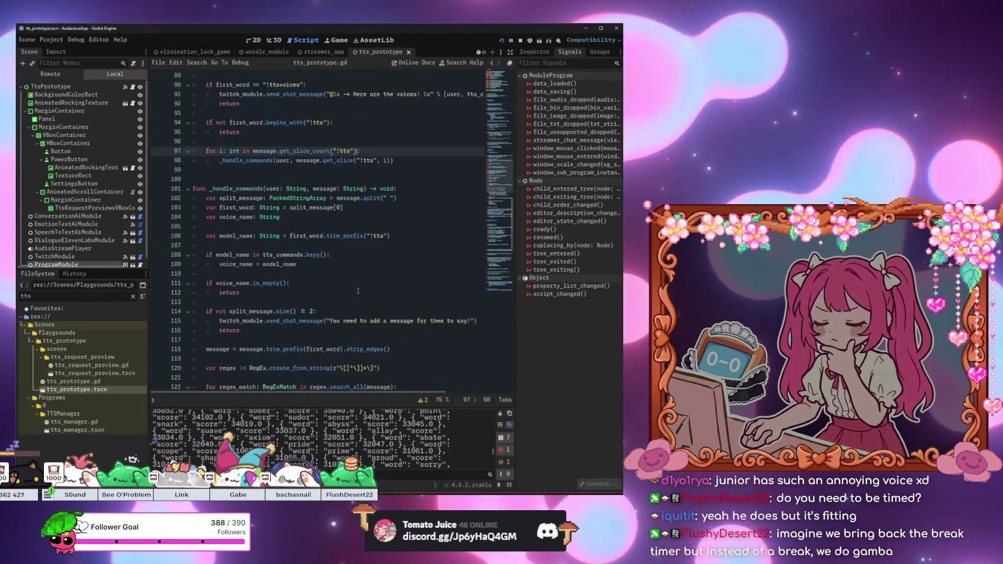
pyautogui.scroll(-1, 369, 325)
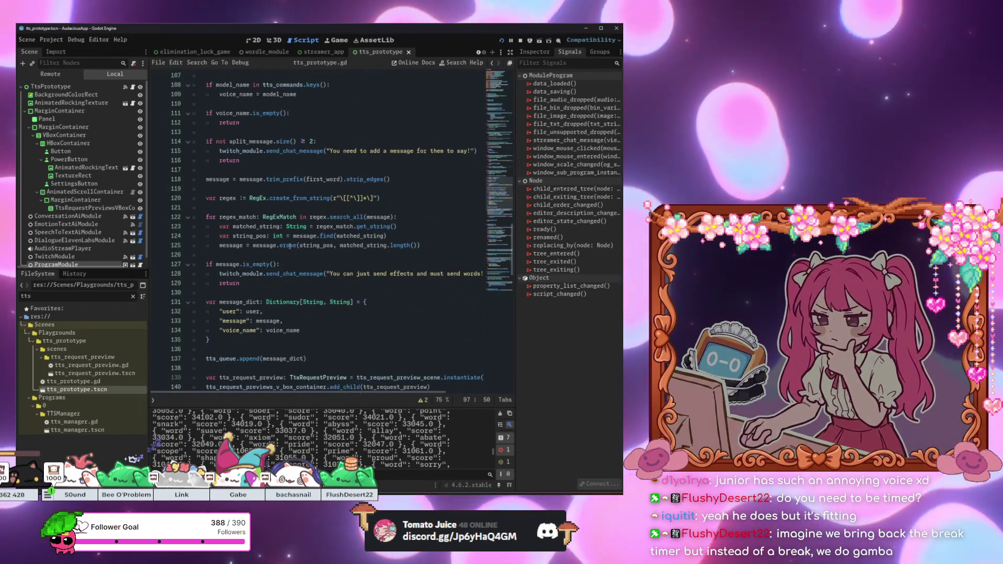
pyautogui.scroll(1, 293, 248)
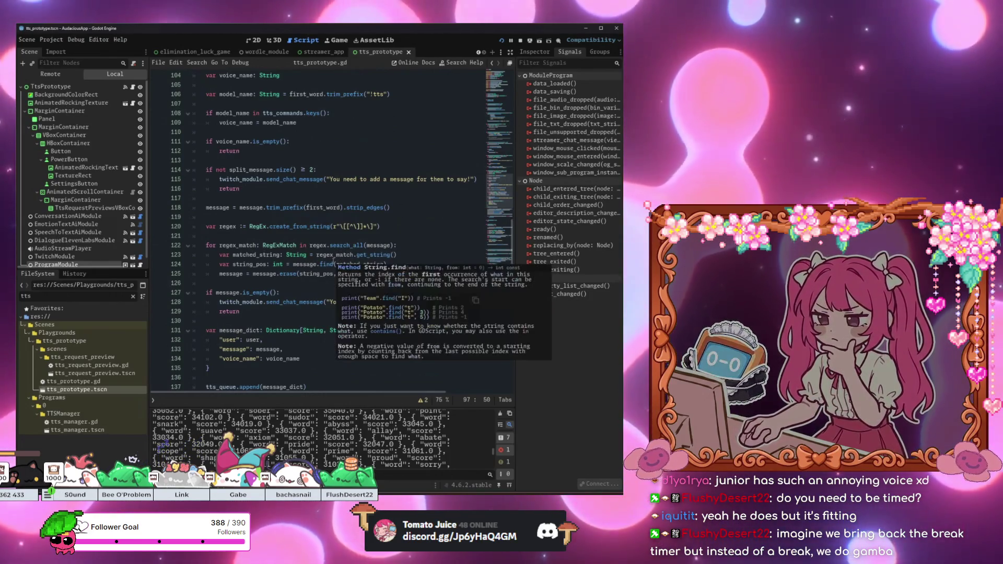
pyautogui.click(294, 264)
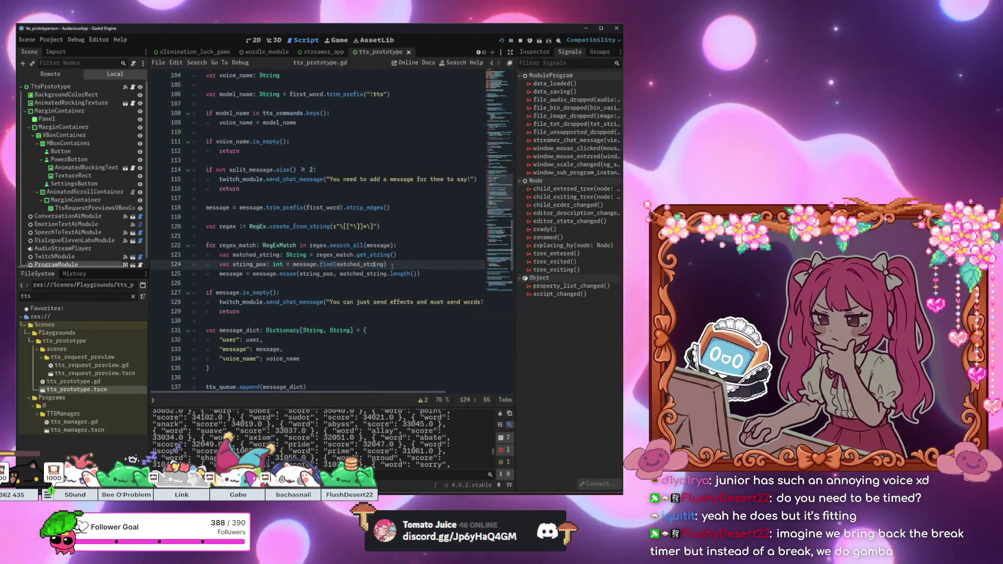
pyautogui.click(257, 265)
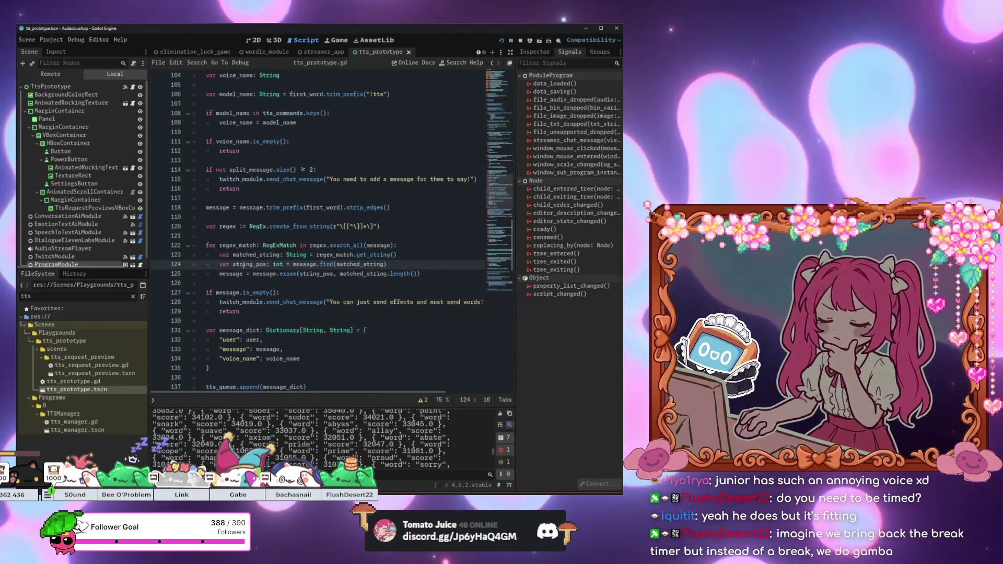
pyautogui.scroll(7, 261, 264)
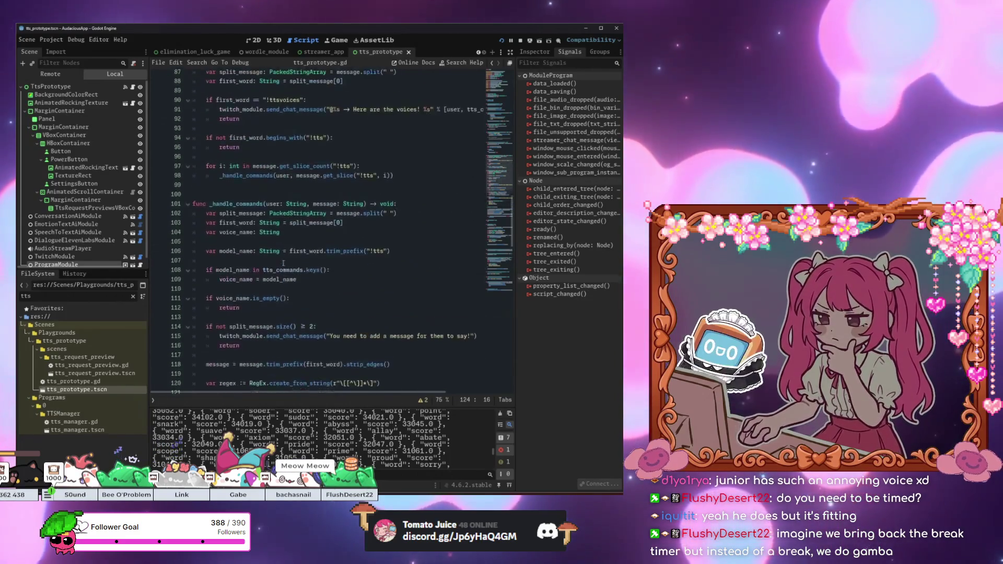
pyautogui.click(388, 218)
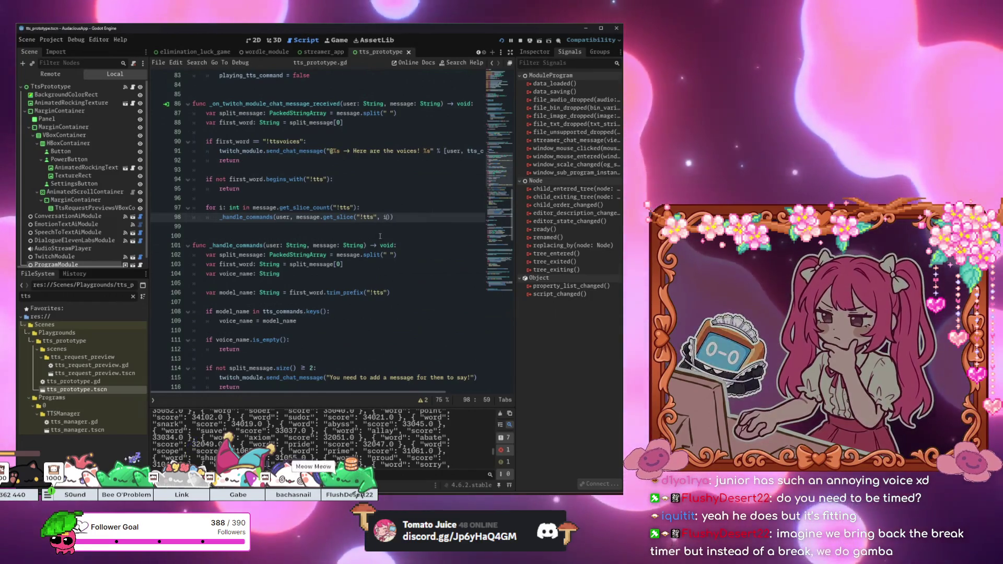
pyautogui.press('End')
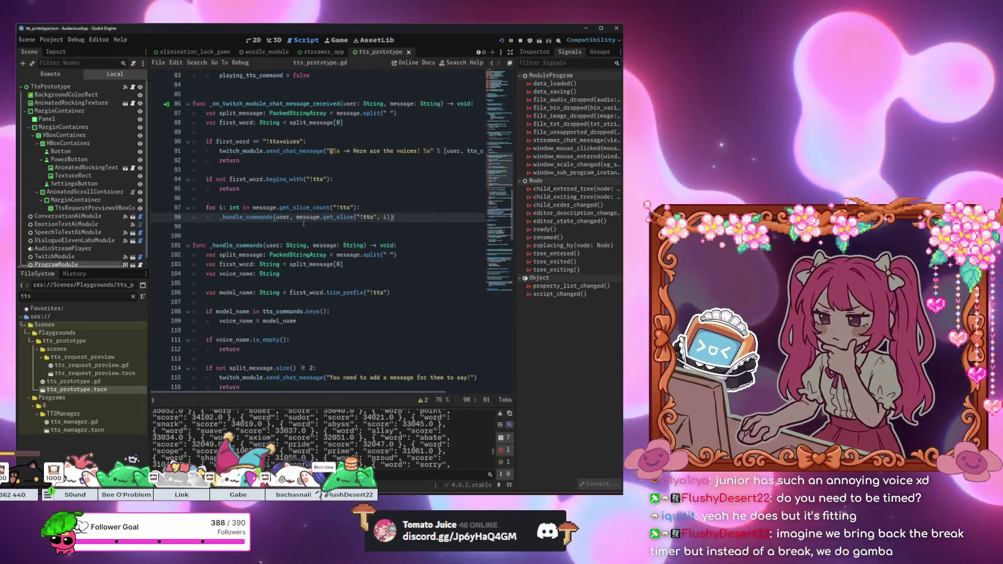
pyautogui.doubleClick(300, 219)
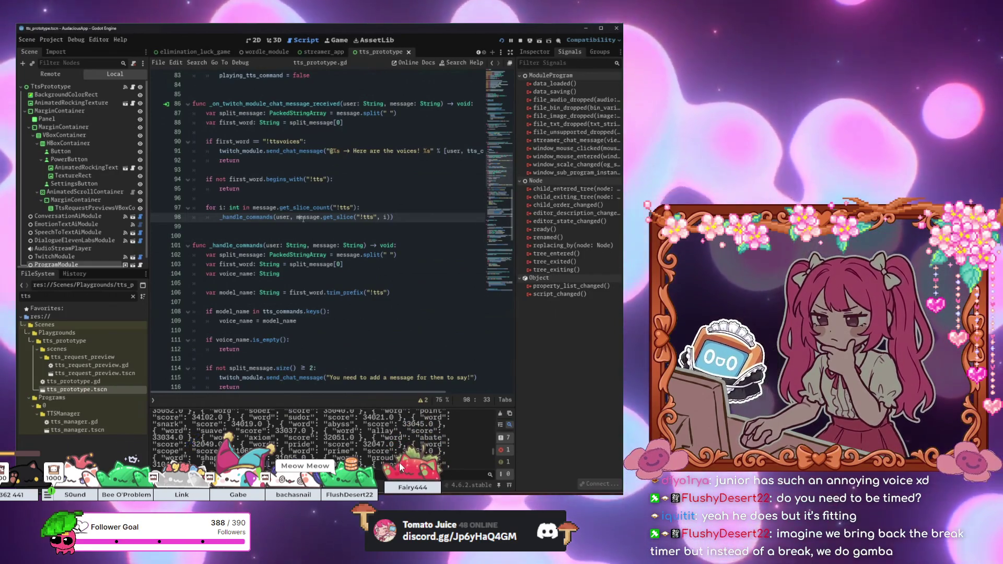
pyautogui.click(374, 243)
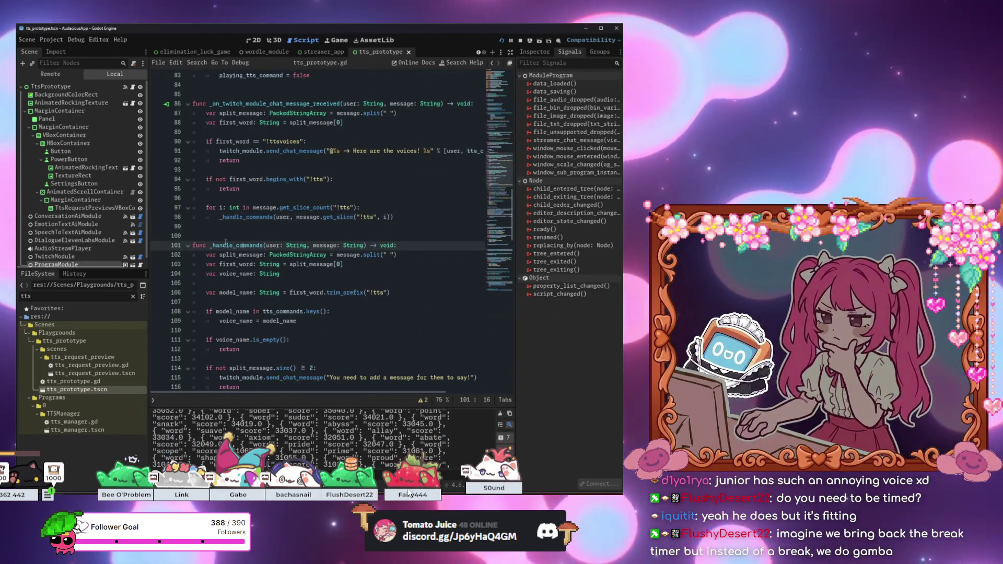
pyautogui.press('Up')
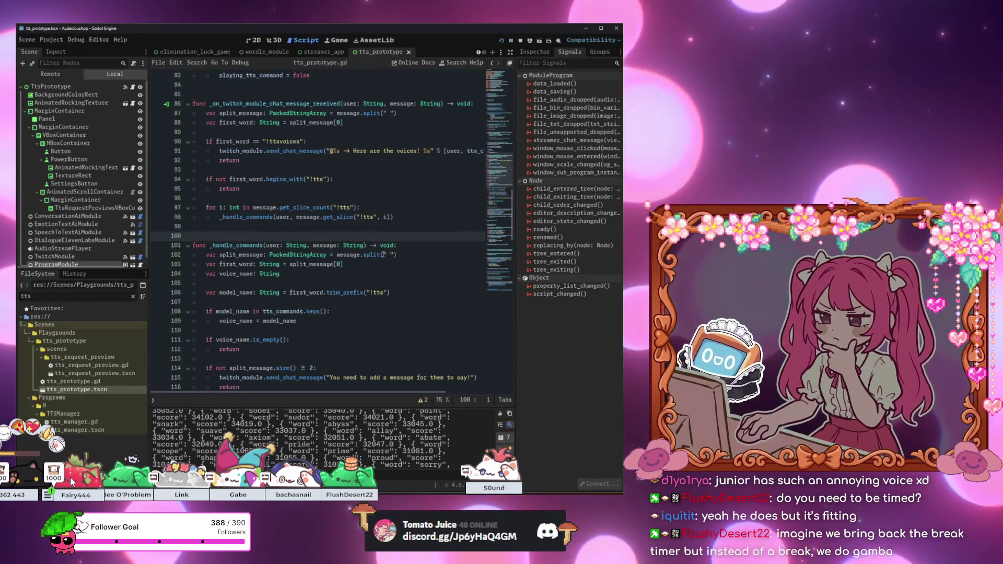
pyautogui.scroll(-15, 319, 289)
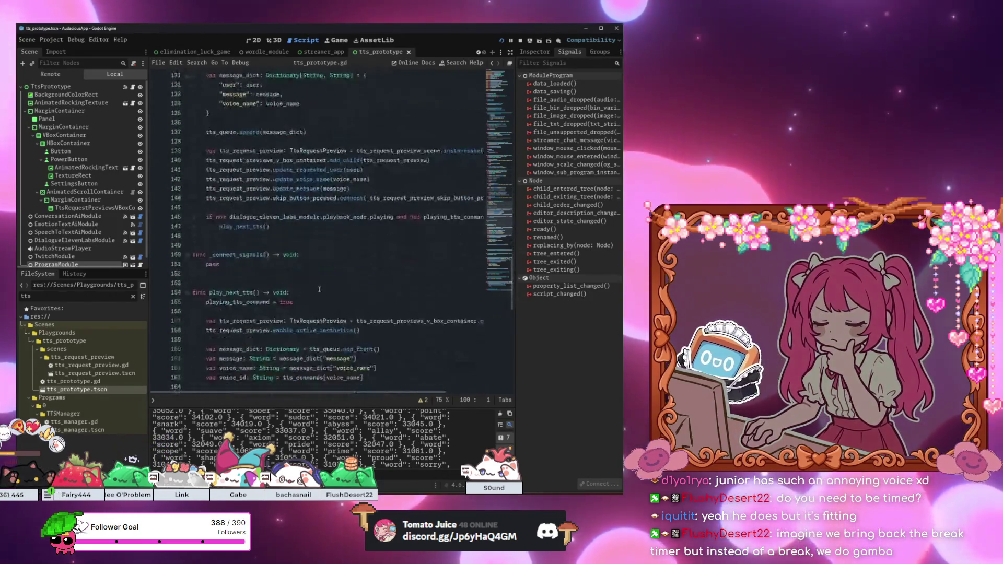
# Step: Insert a blank line 197 after the tts_dict dictionary's closing brace
pyautogui.scroll(-15, 320, 290)
pyautogui.click(250, 268)
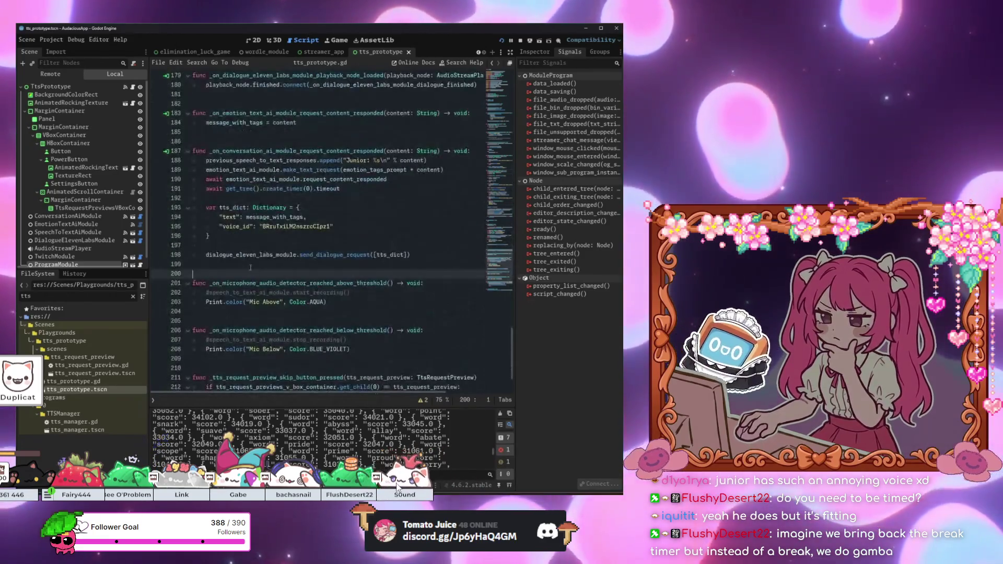
pyautogui.moveTo(296, 208); pyautogui.dragTo(303, 234)
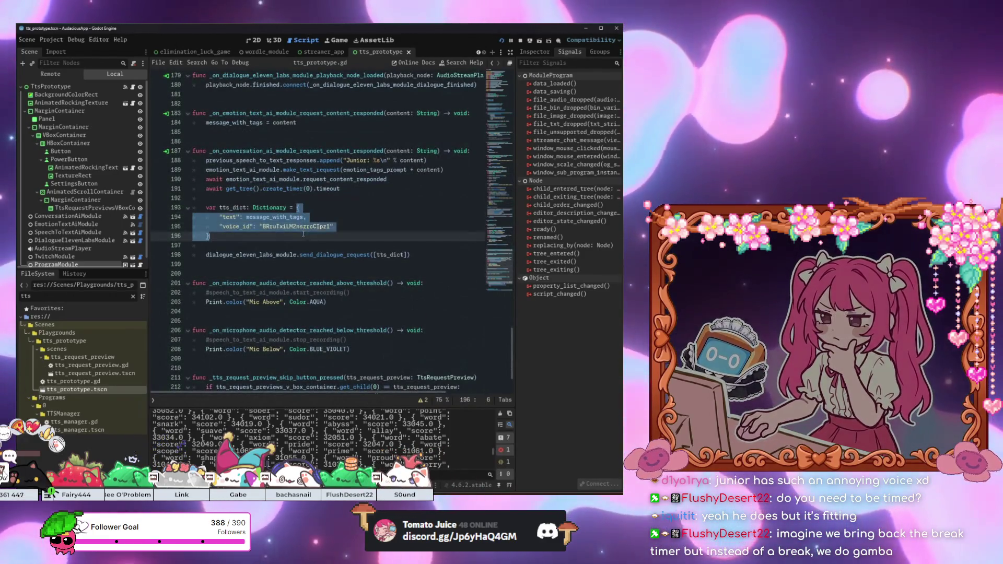
pyautogui.click(303, 233)
pyautogui.click(364, 222)
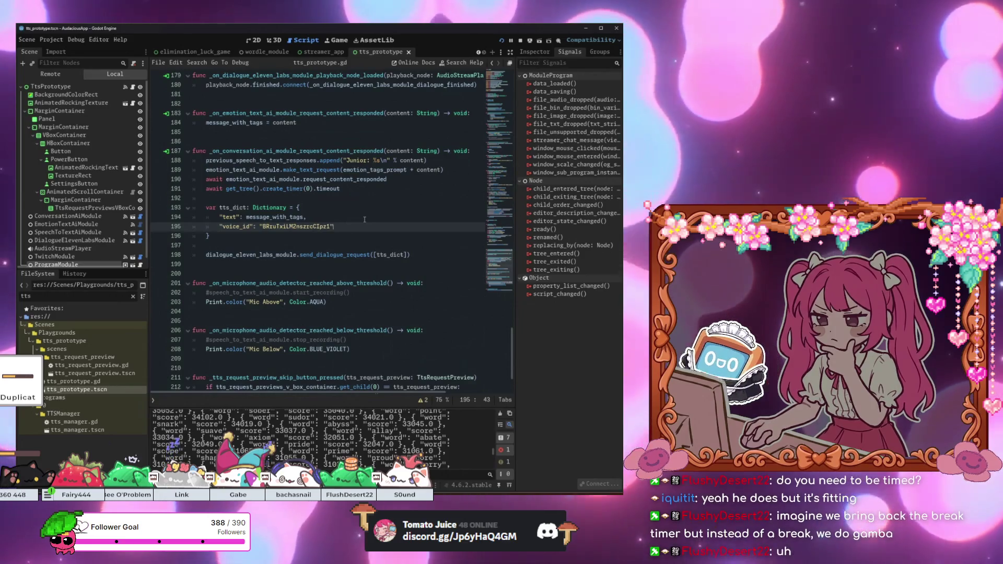
pyautogui.press('Down')
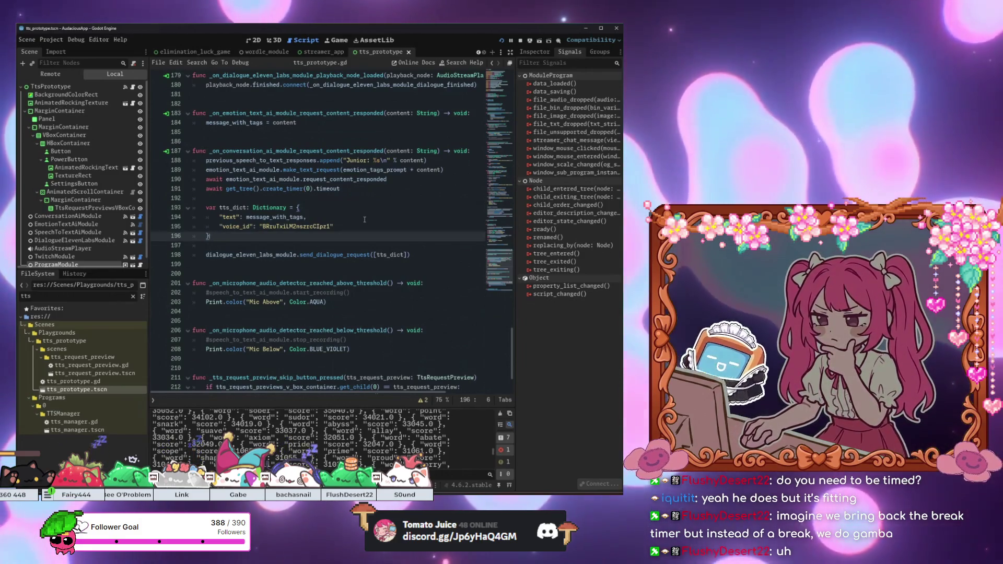
pyautogui.press('Return')
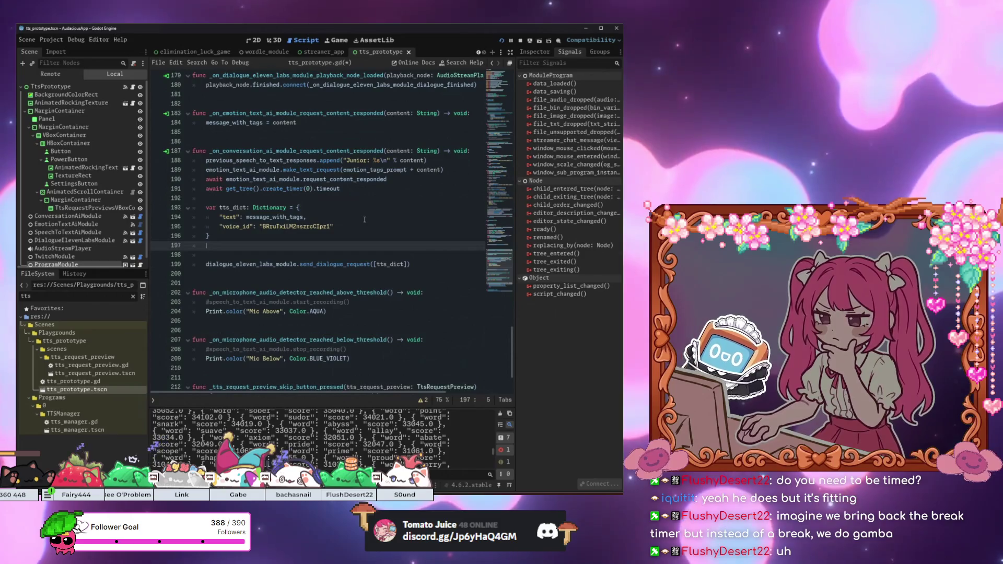
pyautogui.moveTo(240, 227); pyautogui.dragTo(365, 238)
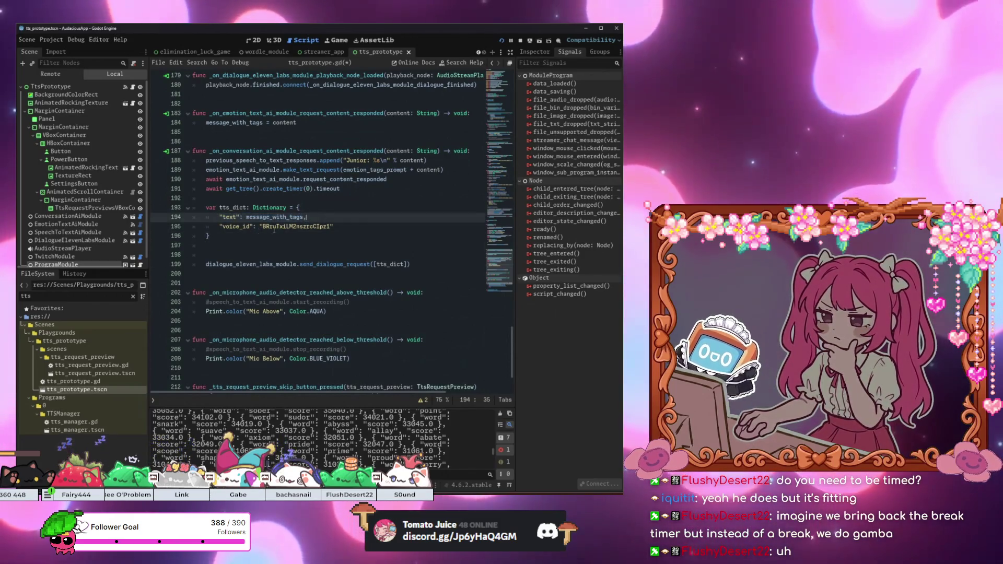
pyautogui.click(347, 241)
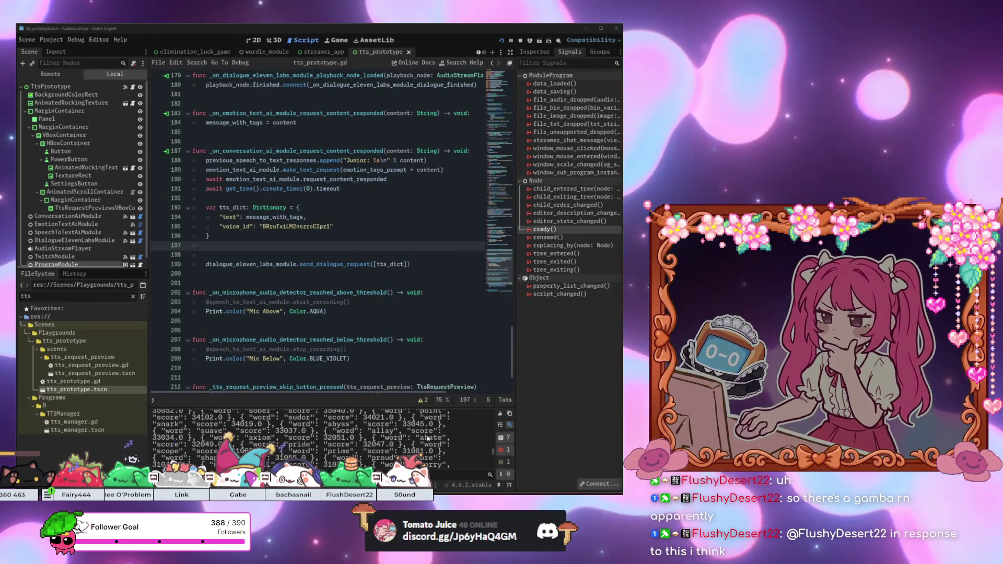
# Step: Scroll further through the response handler, then switch to the Todo List notes
pyautogui.click(279, 350)
pyautogui.click(279, 250)
pyautogui.scroll(-3, 280, 250)
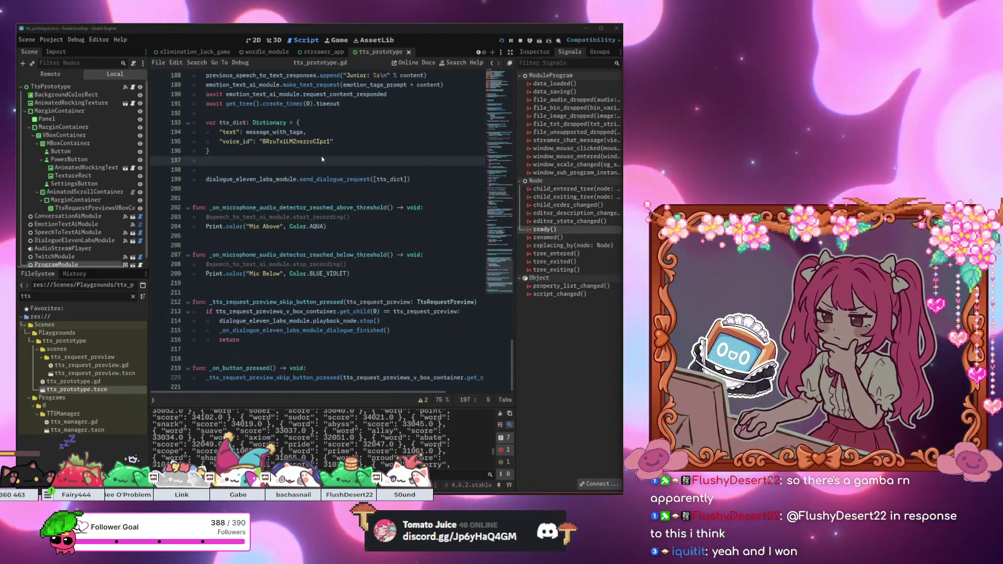
pyautogui.hotkey('alt', 'Tab')
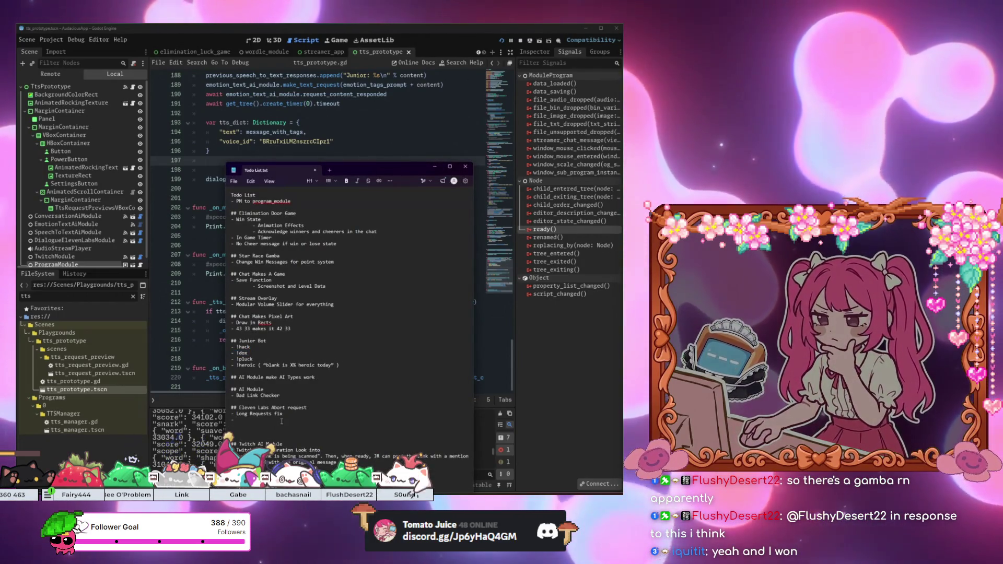
# Step: Rewrite the last todo item as 'Multiple voices in one message' after Long Requests fix
pyautogui.write('ultiple')
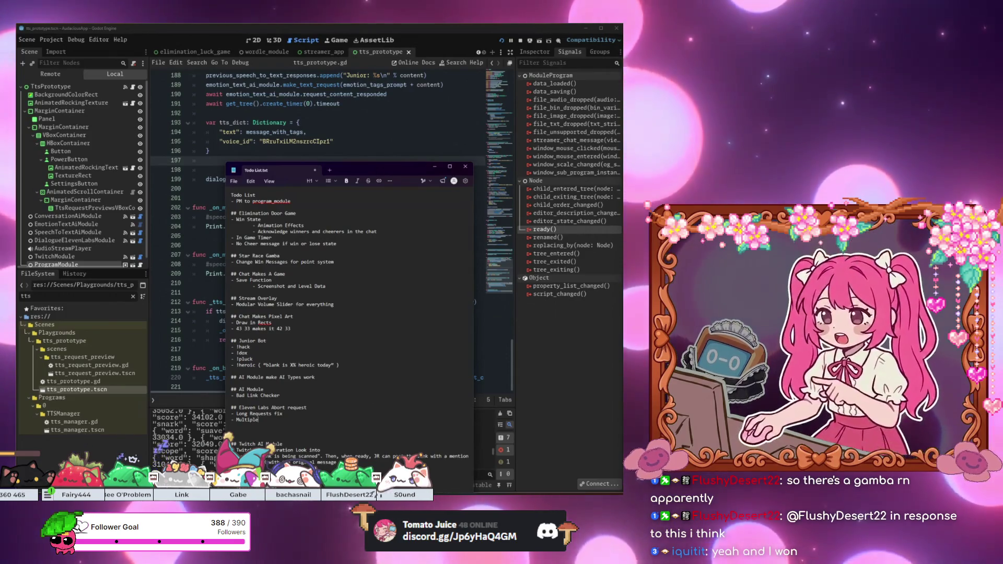
pyautogui.hotkey('ctrl', 'BackSpace')
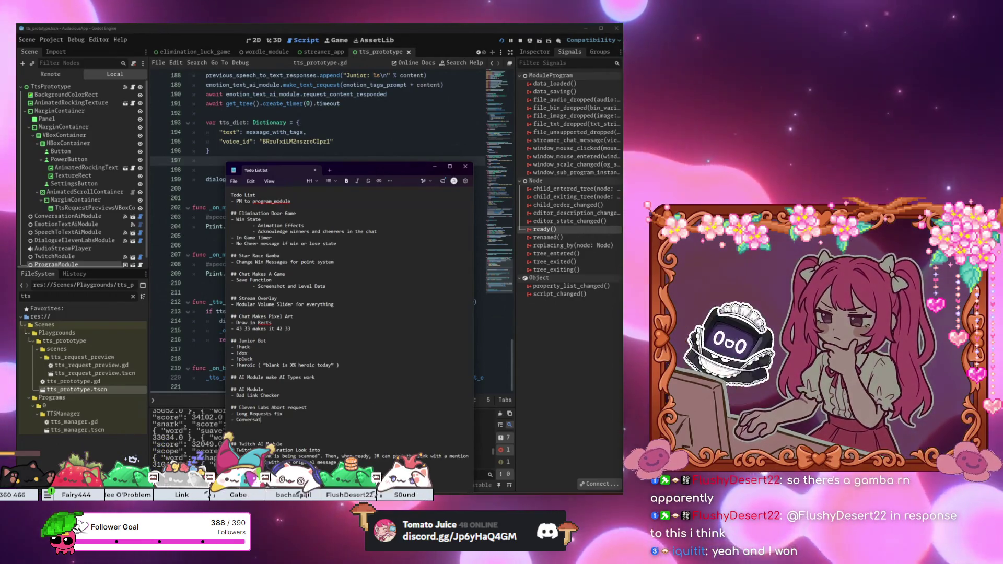
pyautogui.hotkey('ctrl', 'BackSpace')
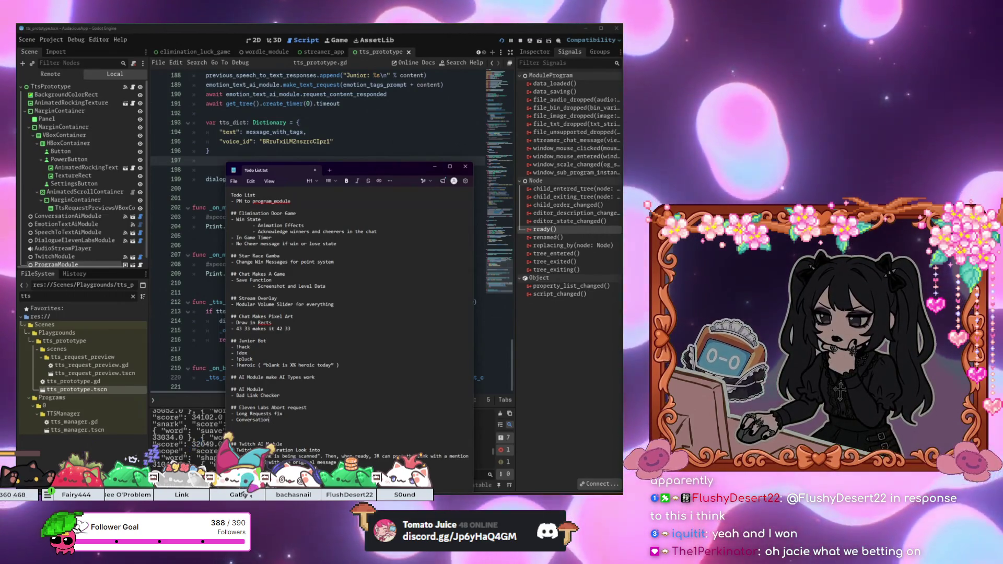
pyautogui.write('Co')
pyautogui.press('BackSpace')
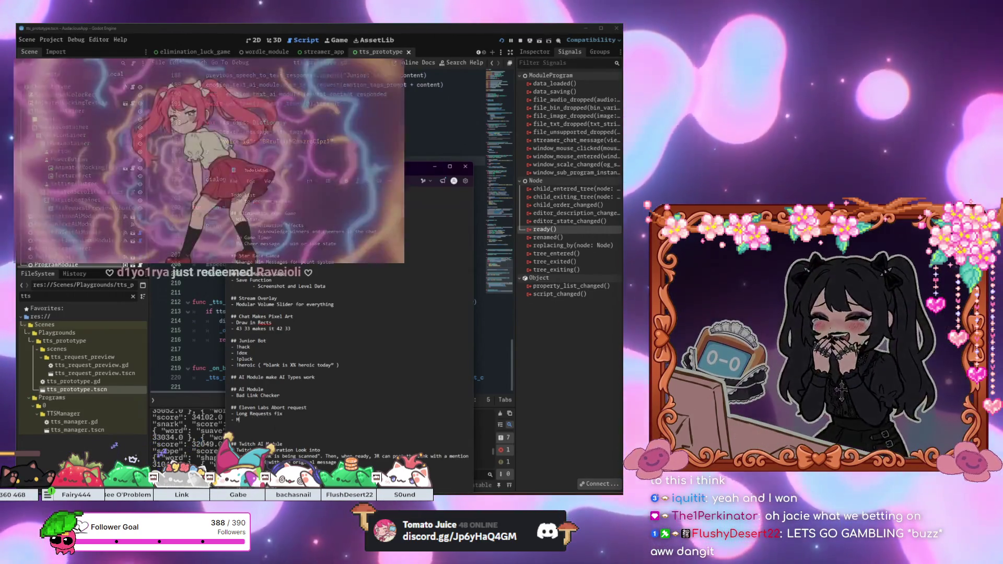
pyautogui.write('iple voi')
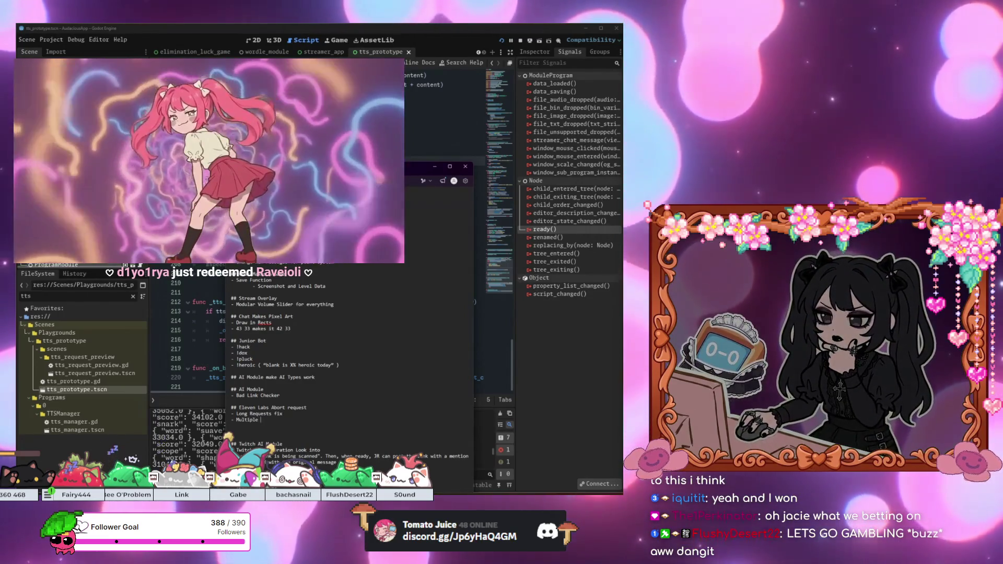
pyautogui.write('ces in one mes')
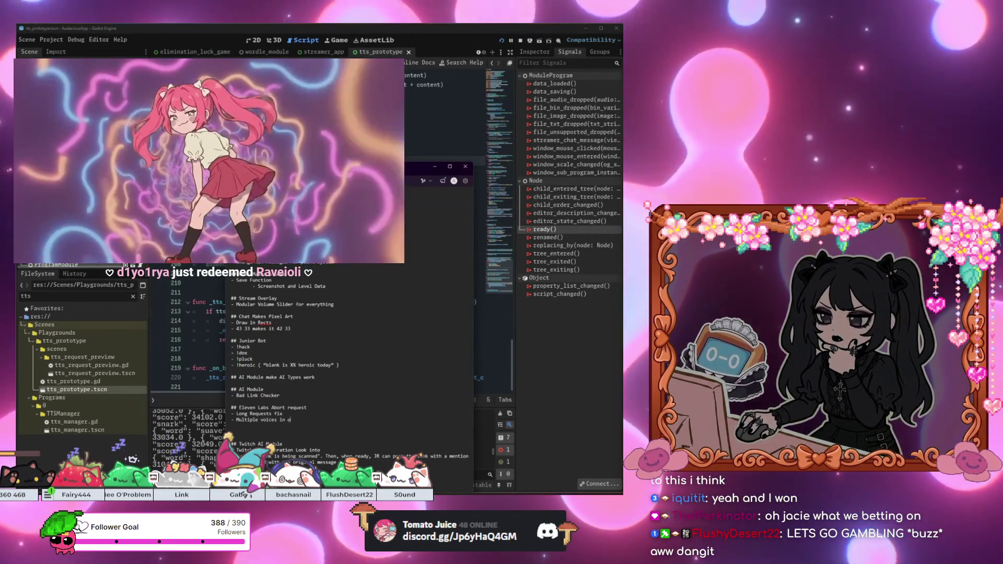
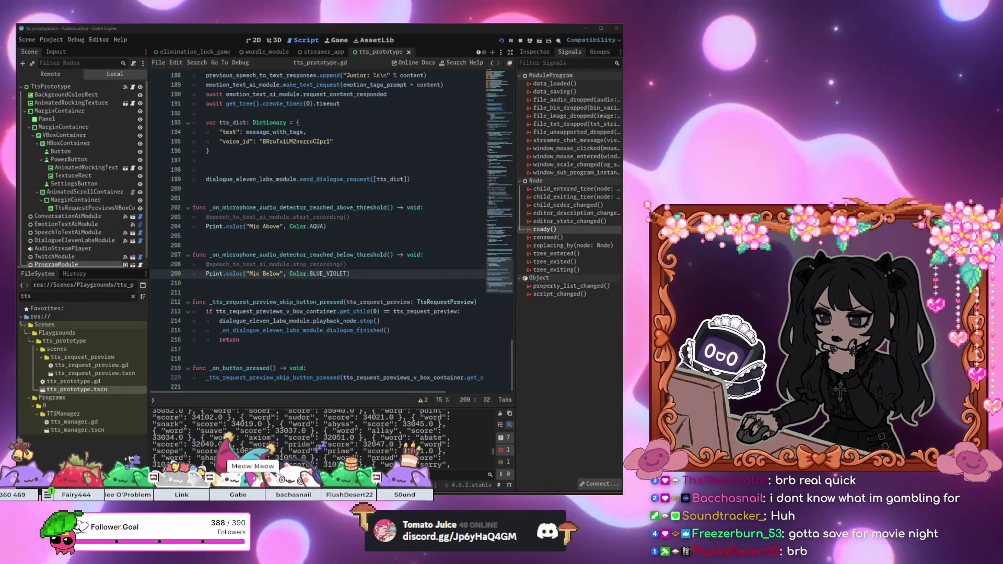
# Step: Check the Twitch stream and its chat, then put the Twitch window away over Godot
pyautogui.hotkey('alt', 'Tab')
pyautogui.press('super+Left')
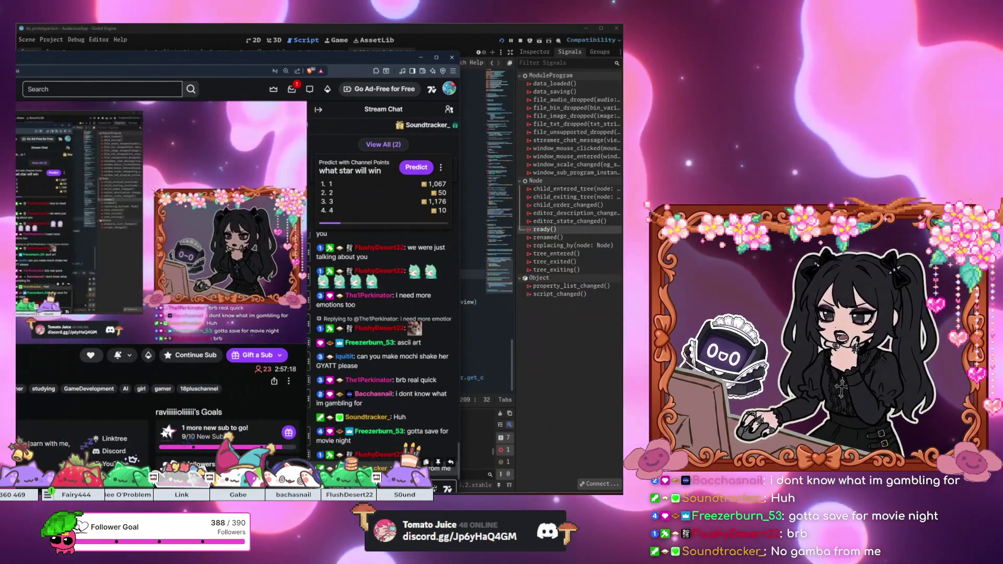
pyautogui.scroll(-3, 254, 444)
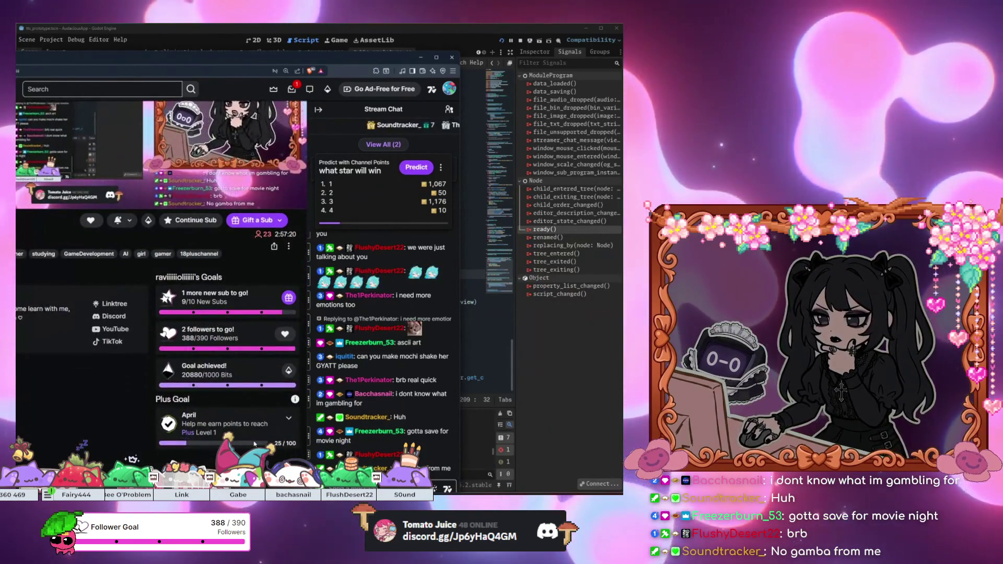
pyautogui.scroll(-1, 255, 443)
pyautogui.scroll(3, 254, 444)
pyautogui.scroll(-1, 255, 447)
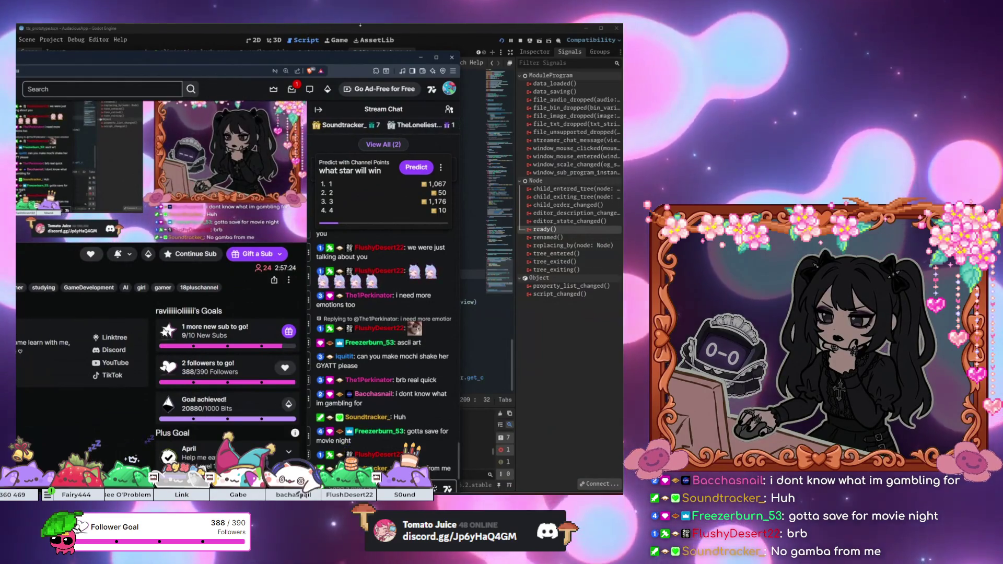
pyautogui.click(339, 52)
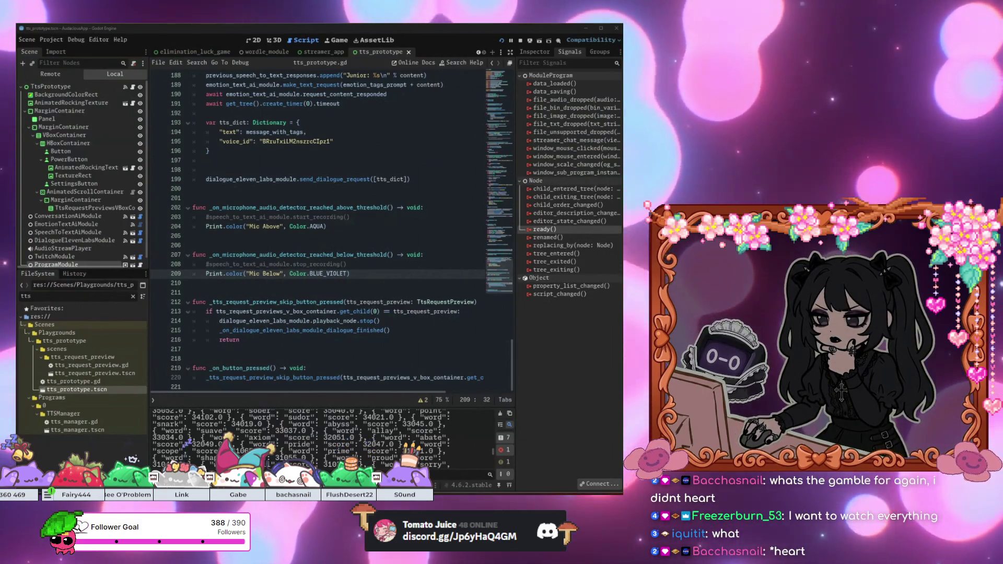
pyautogui.moveTo(1002, 189)
pyautogui.mouseDown()
pyautogui.moveTo(466, 184)
pyautogui.moveTo(466, 66)
pyautogui.mouseUp()
pyautogui.moveTo(588, 360)
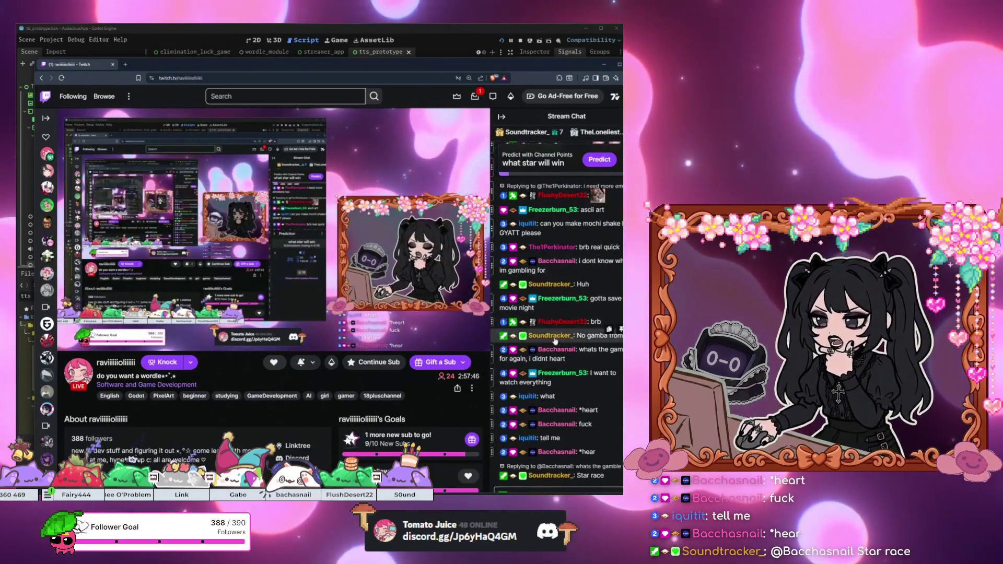
pyautogui.click(604, 64)
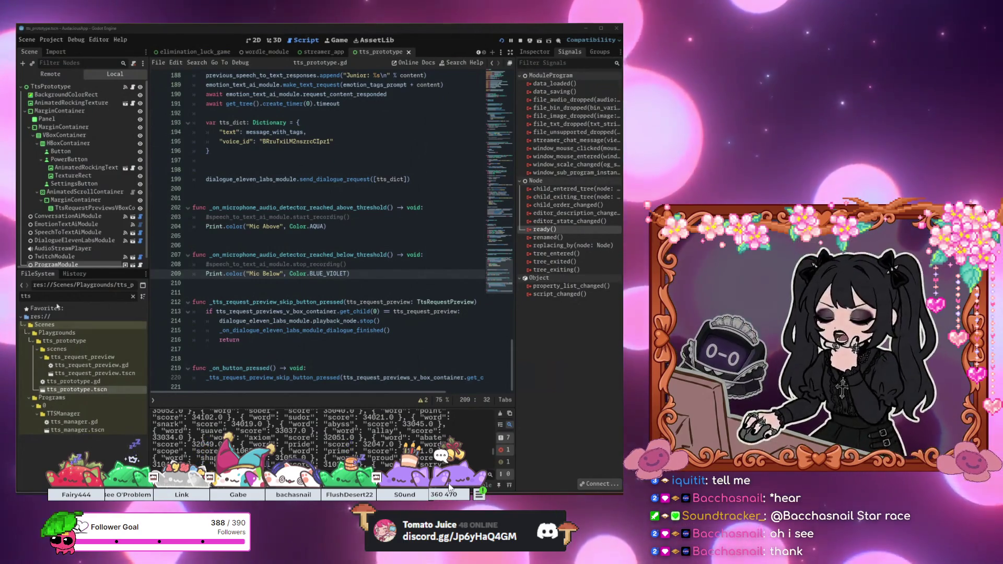
# Step: Filter the FileSystem for star_ra and run the star_race_game scene, enlarging its window
pyautogui.doubleClick(43, 296)
pyautogui.write('star')
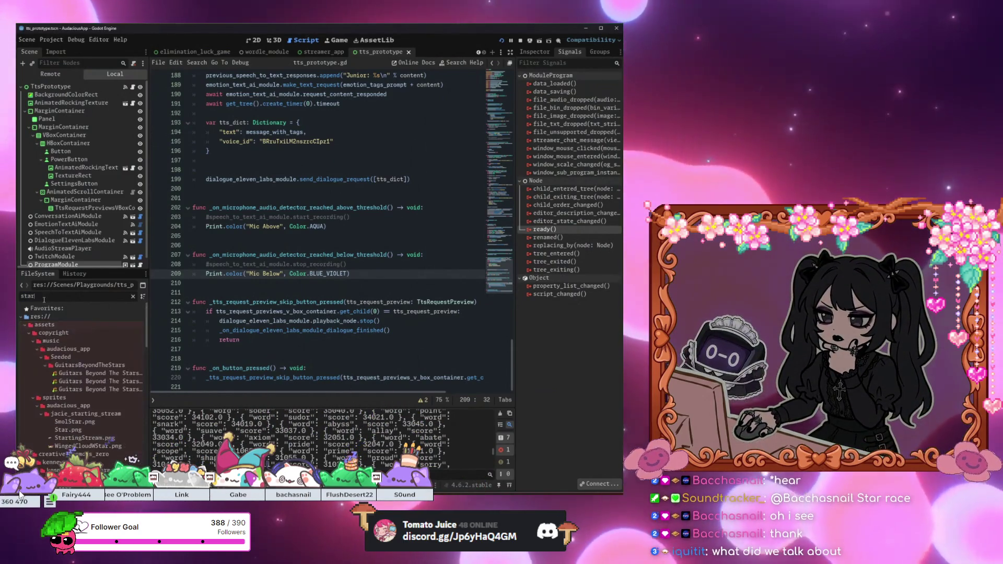
pyautogui.write('_ra')
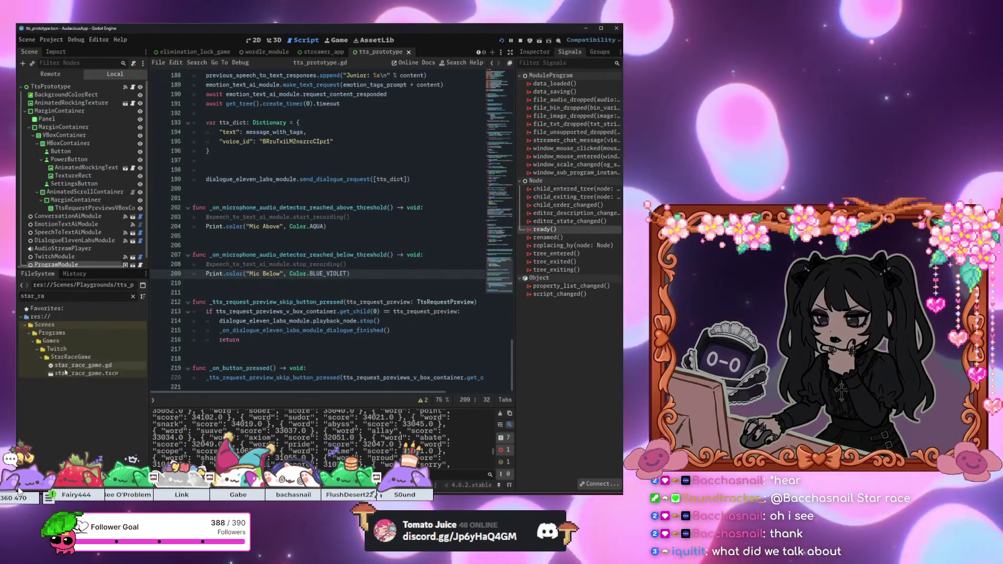
pyautogui.rightClick(87, 365)
pyautogui.press('Escape')
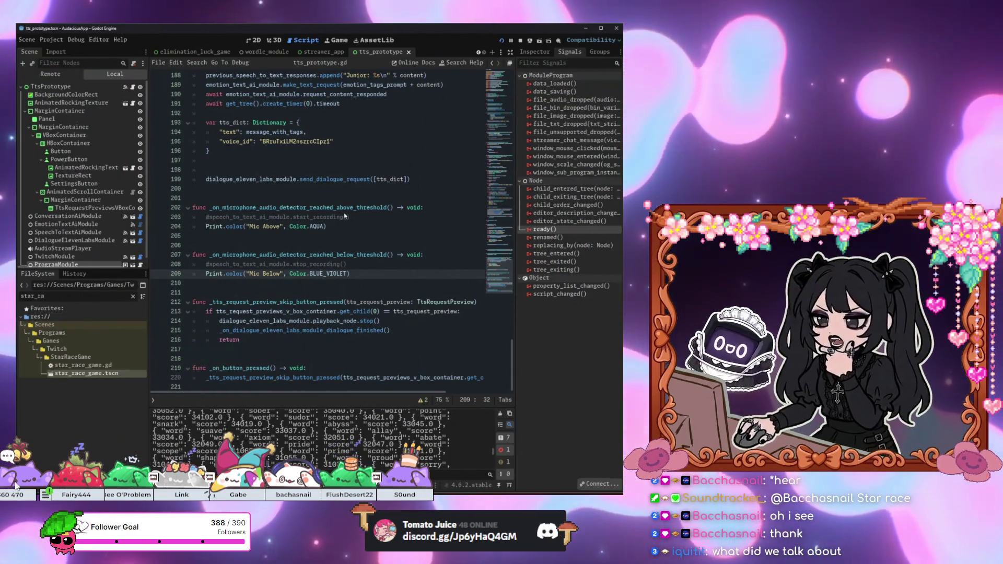
pyautogui.click(346, 207)
pyautogui.press('F5')
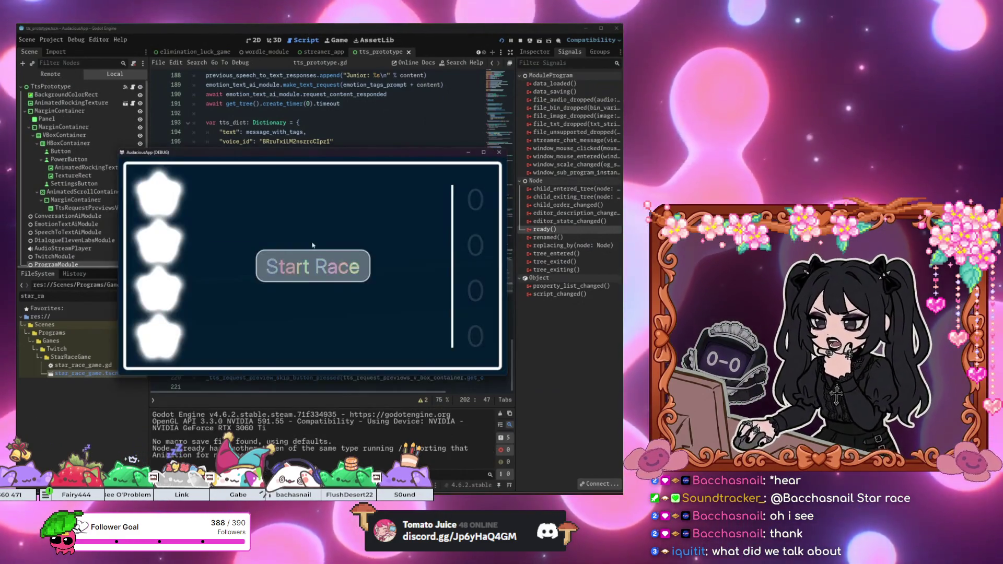
pyautogui.moveTo(286, 158)
pyautogui.mouseDown()
pyautogui.moveTo(257, 134)
pyautogui.moveTo(226, 128)
pyautogui.moveTo(190, 64)
pyautogui.moveTo(216, 48)
pyautogui.moveTo(227, 58)
pyautogui.mouseUp()
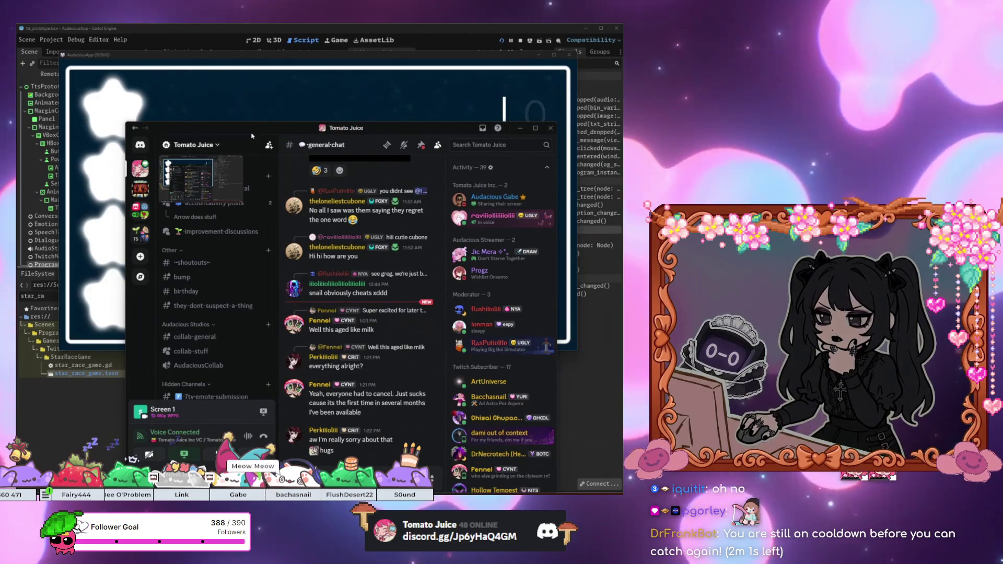
# Step: Open the server's 2 Events list and the first event's options menu
pyautogui.moveTo(252, 130); pyautogui.dragTo(219, 104)
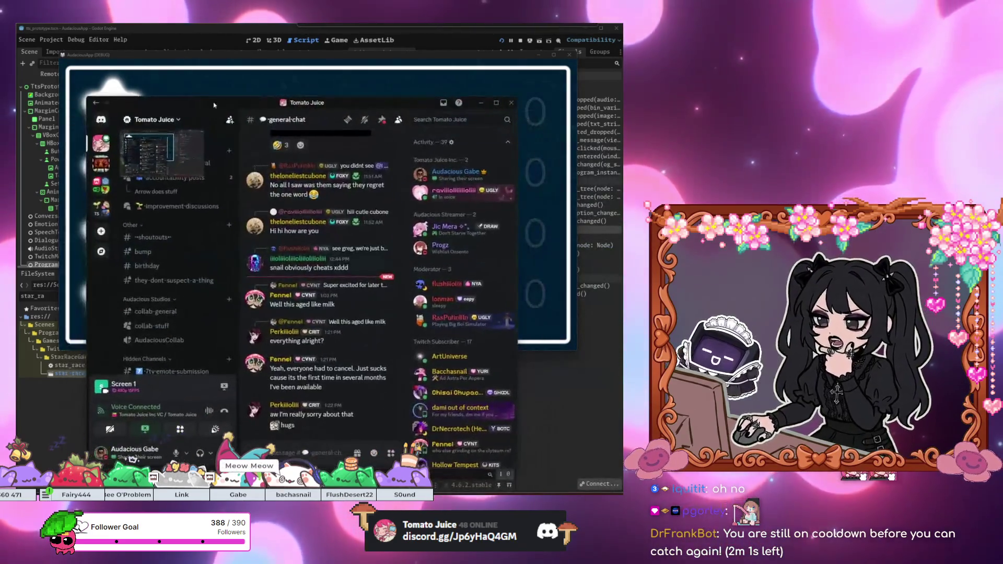
pyautogui.click(185, 124)
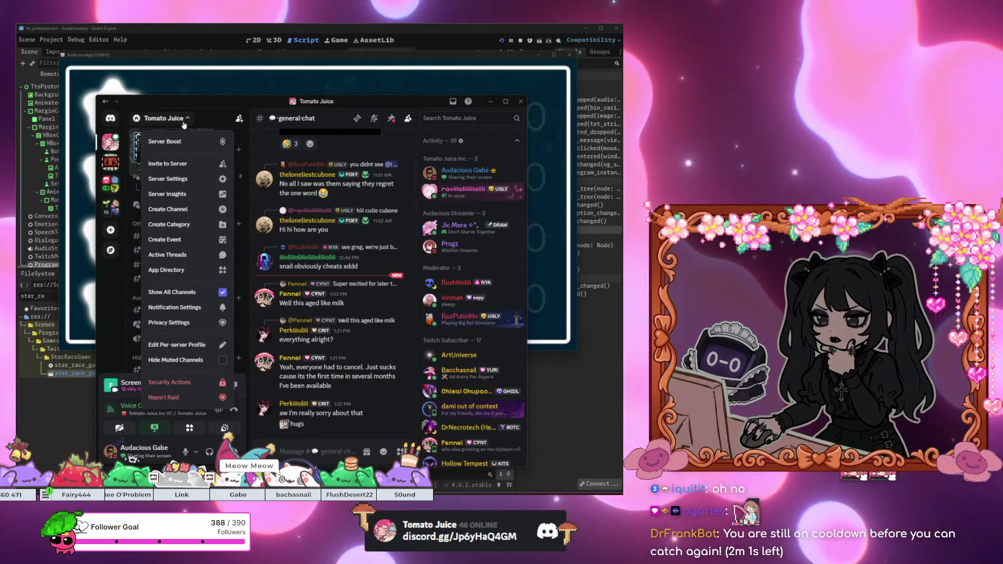
pyautogui.click(184, 125)
pyautogui.scroll(-5, 172, 235)
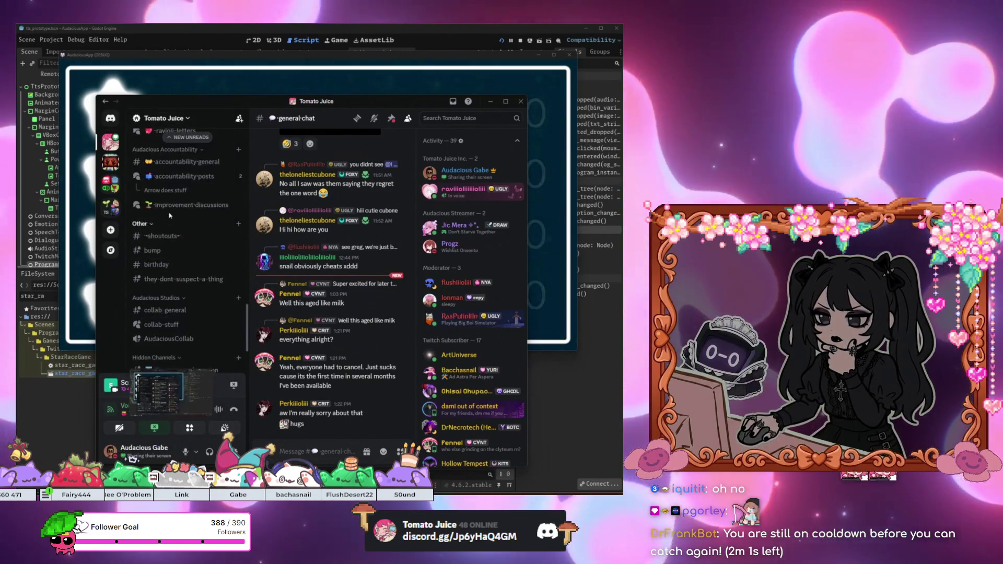
pyautogui.scroll(5, 169, 217)
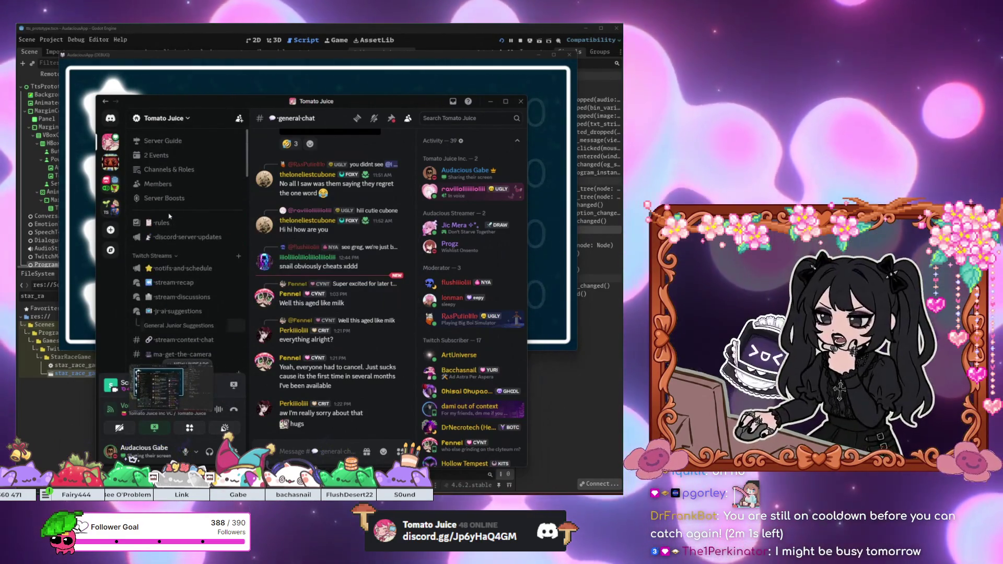
pyautogui.click(172, 155)
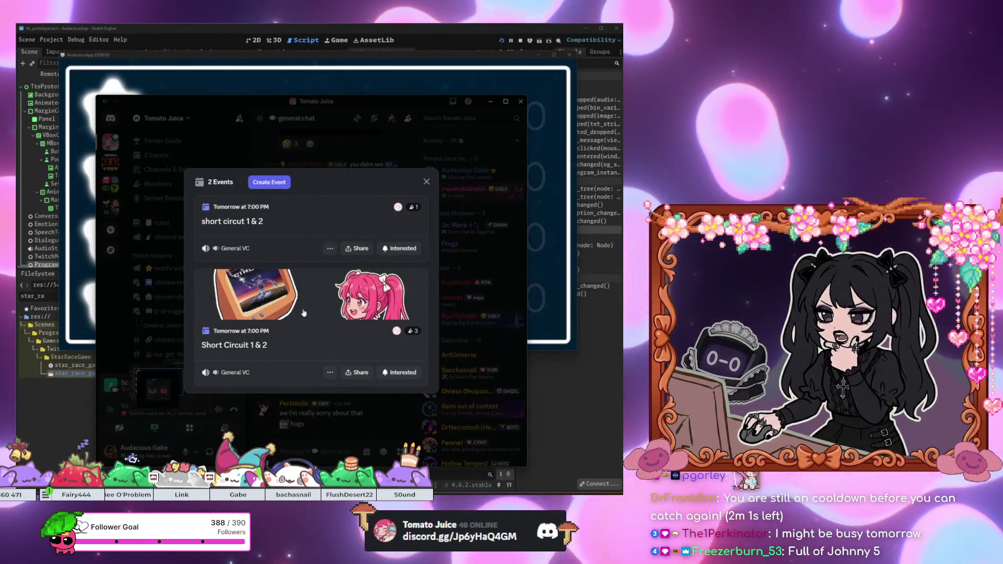
pyautogui.click(330, 249)
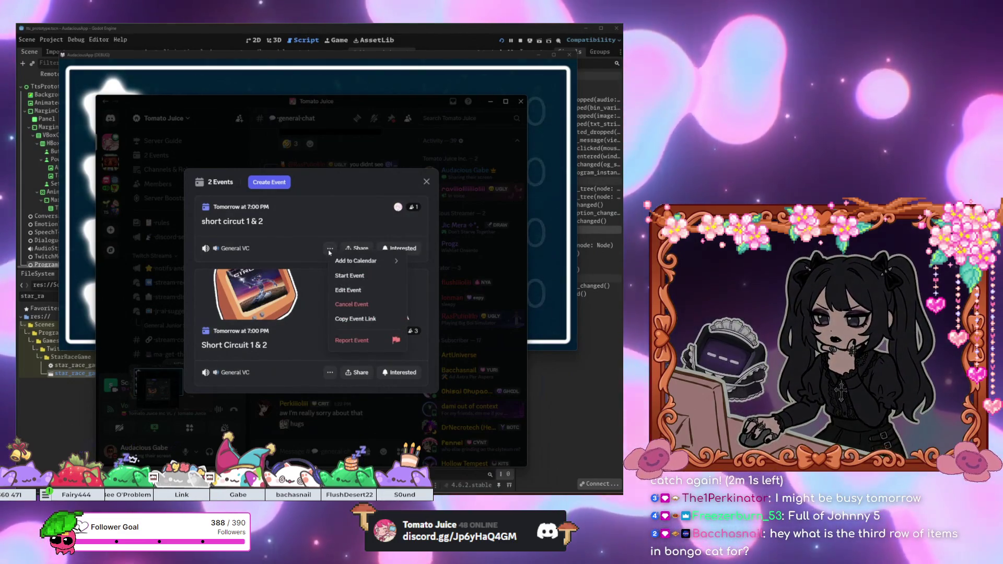
# Step: Edit the first Short Circuit 1 & 2 event, uploading and cropping the ravioli picture as its cover
pyautogui.click(359, 290)
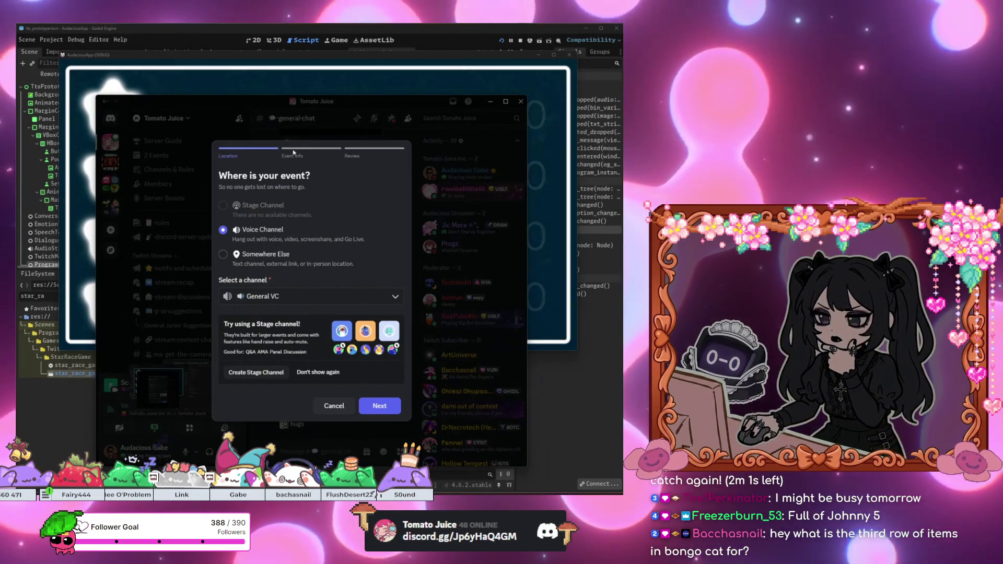
pyautogui.click(295, 148)
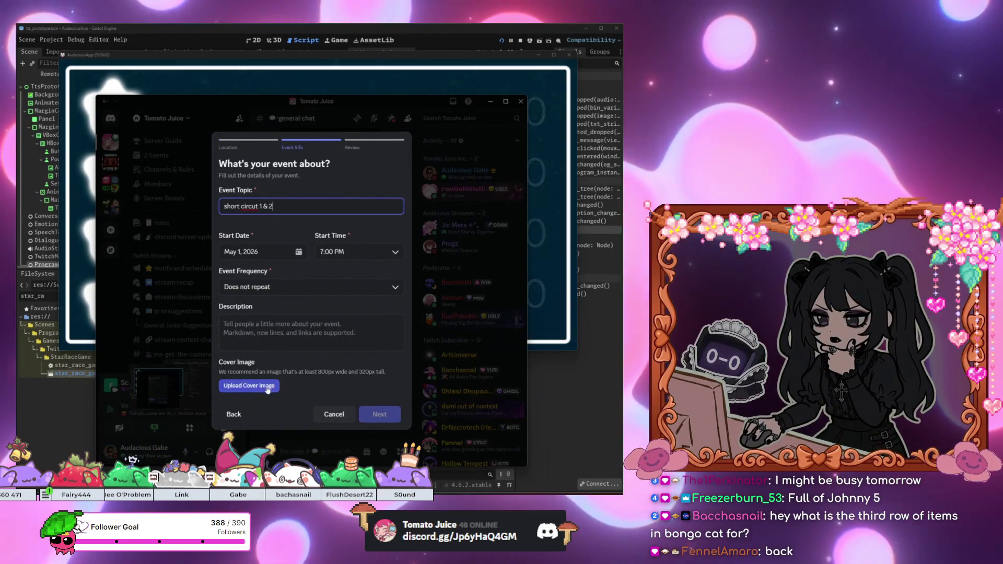
pyautogui.click(338, 416)
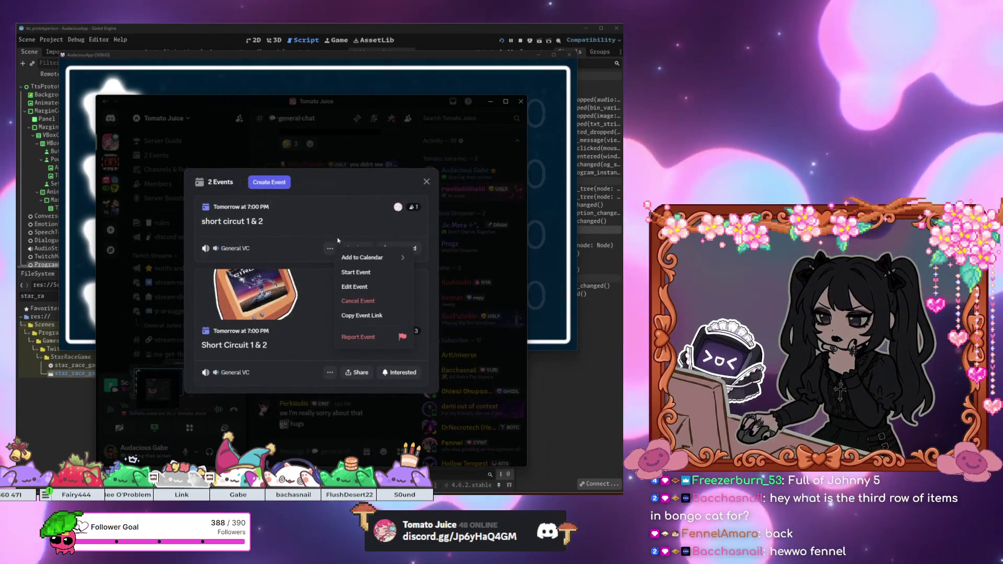
pyautogui.click(363, 288)
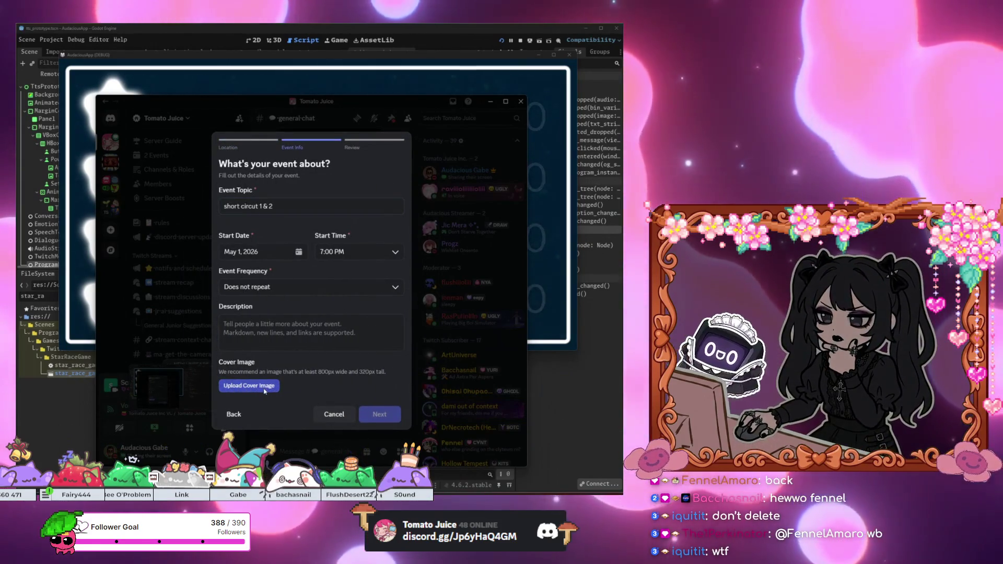
pyautogui.click(265, 390)
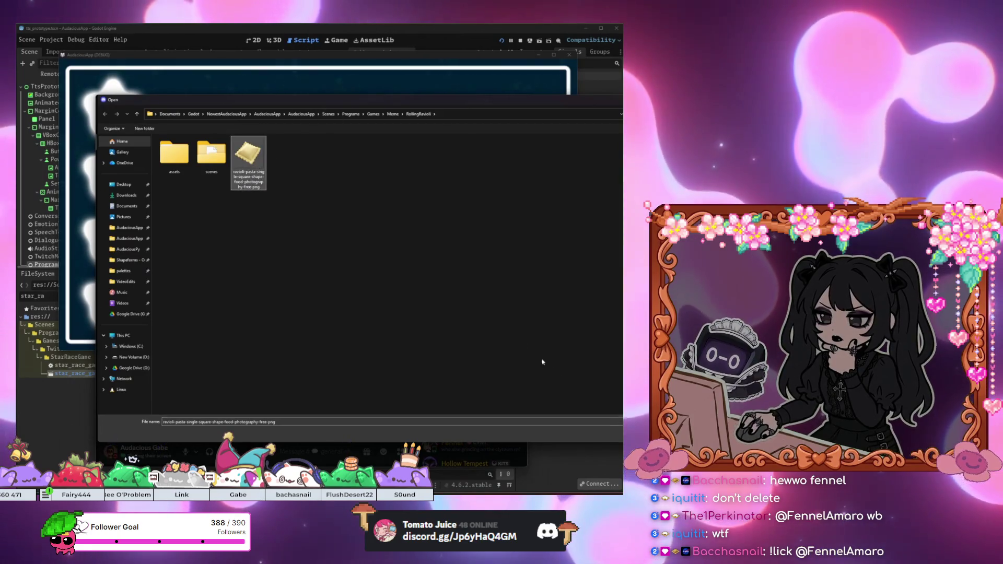
pyautogui.doubleClick(248, 162)
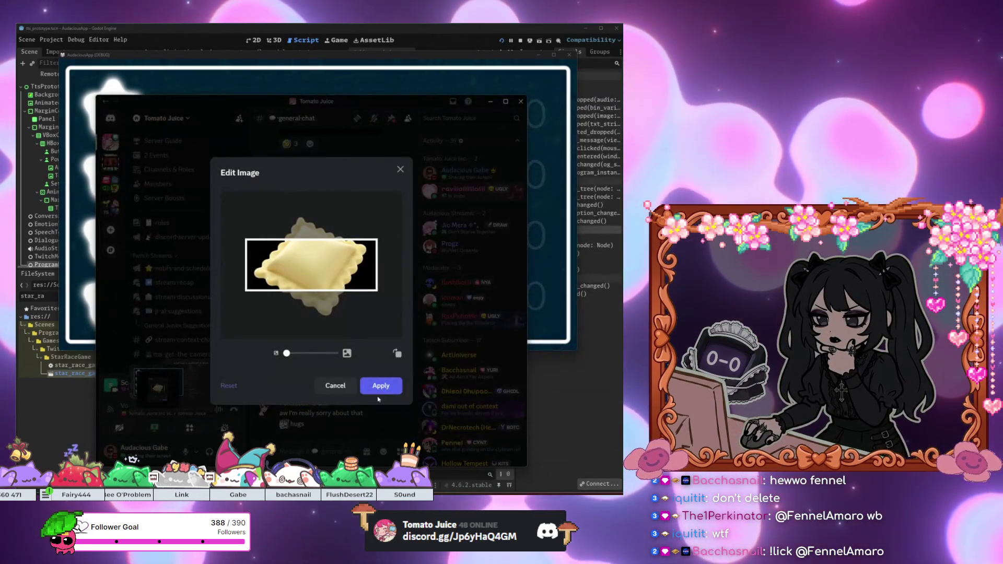
pyautogui.moveTo(330, 270); pyautogui.dragTo(335, 272)
pyautogui.moveTo(287, 353)
pyautogui.mouseDown()
pyautogui.moveTo(313, 353)
pyautogui.moveTo(287, 353)
pyautogui.mouseUp()
pyautogui.click(385, 388)
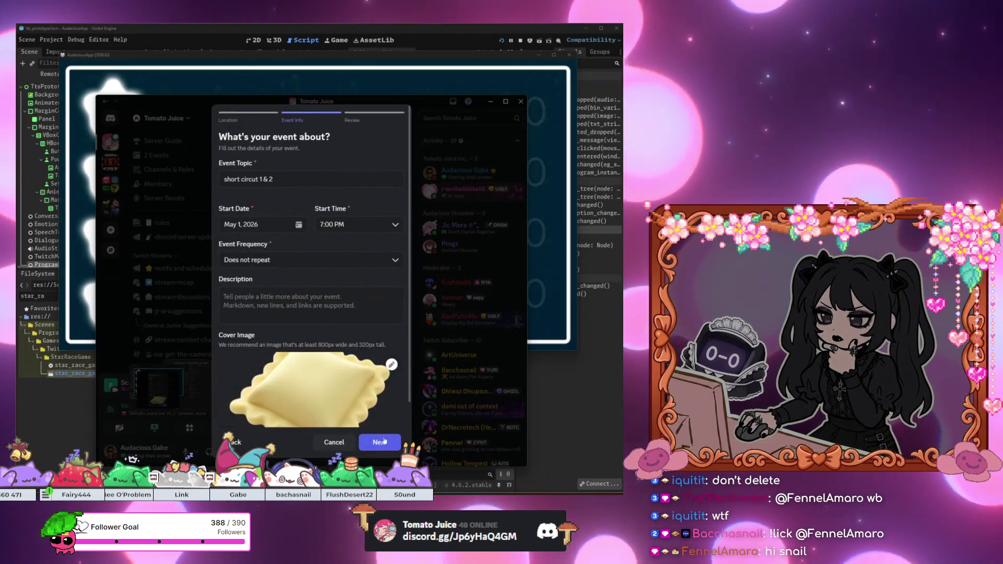
pyautogui.click(381, 441)
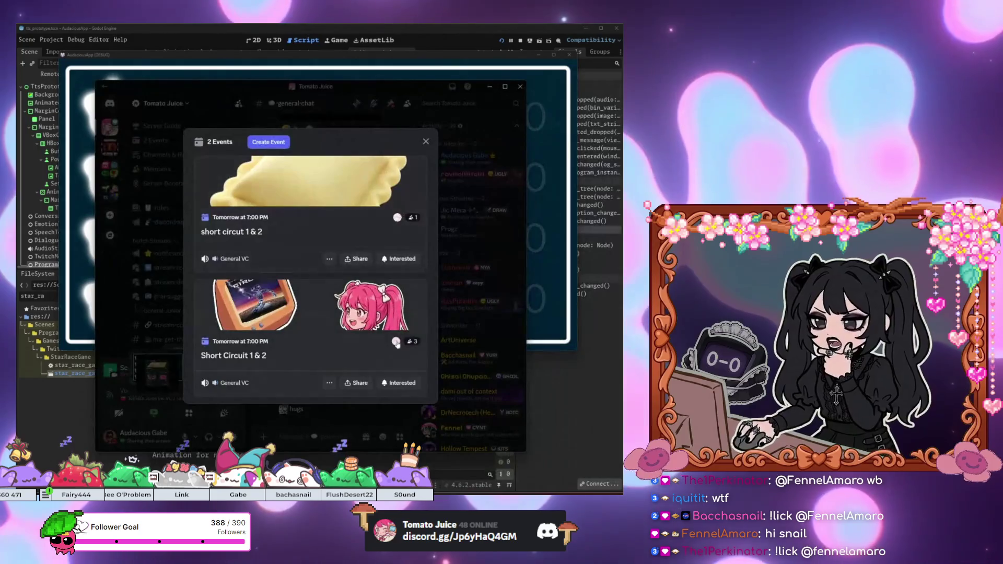
# Step: Check the event's interested users and invite options, then close the dialogs and hide Discord
pyautogui.click(416, 345)
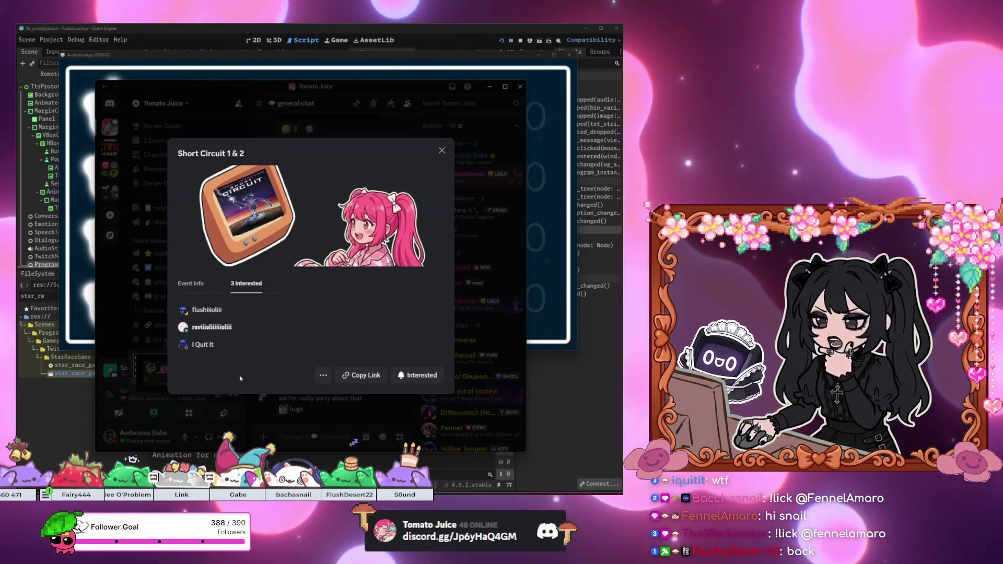
pyautogui.click(442, 142)
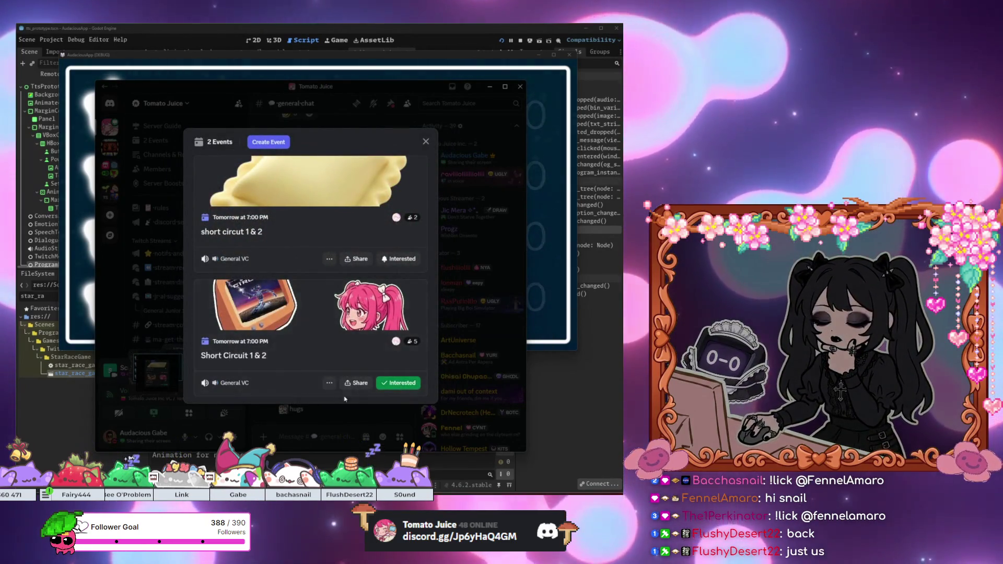
pyautogui.click(360, 385)
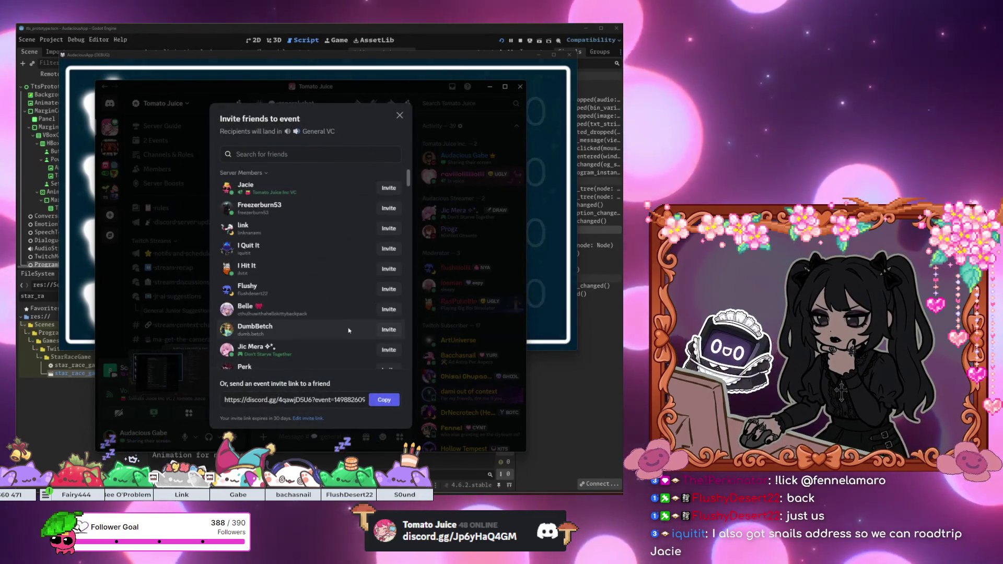
pyautogui.click(358, 431)
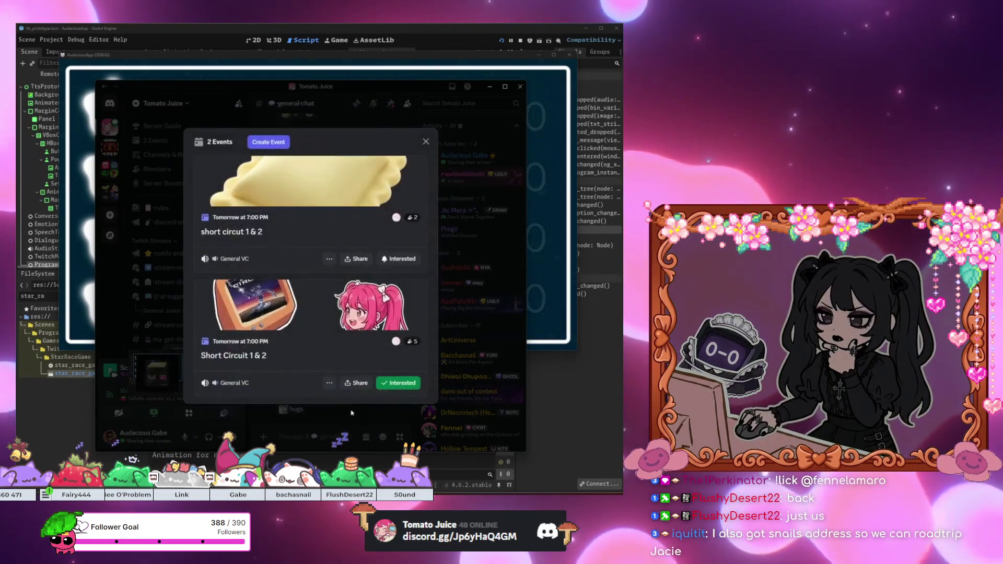
pyautogui.click(322, 419)
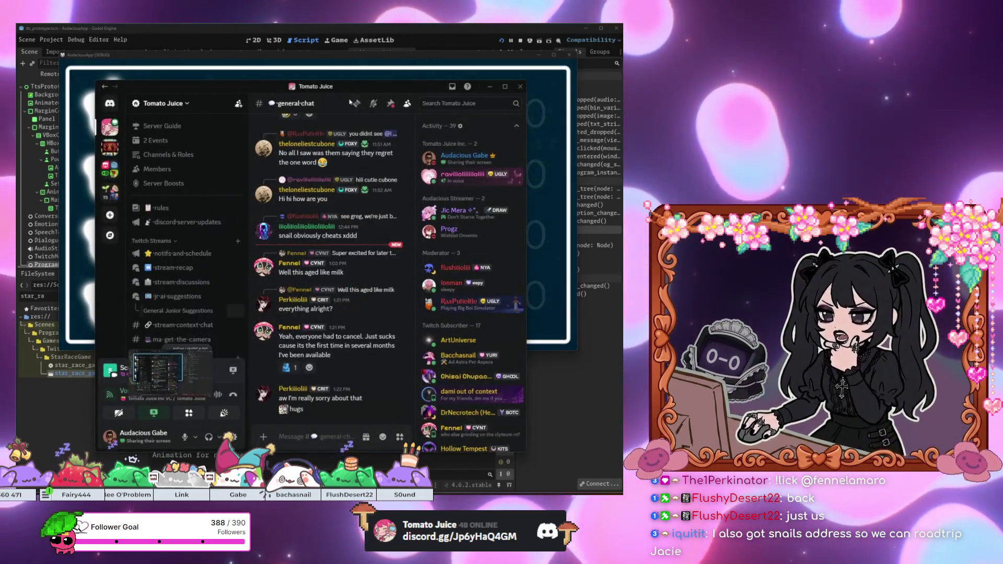
pyautogui.hotkey('alt', 'Tab')
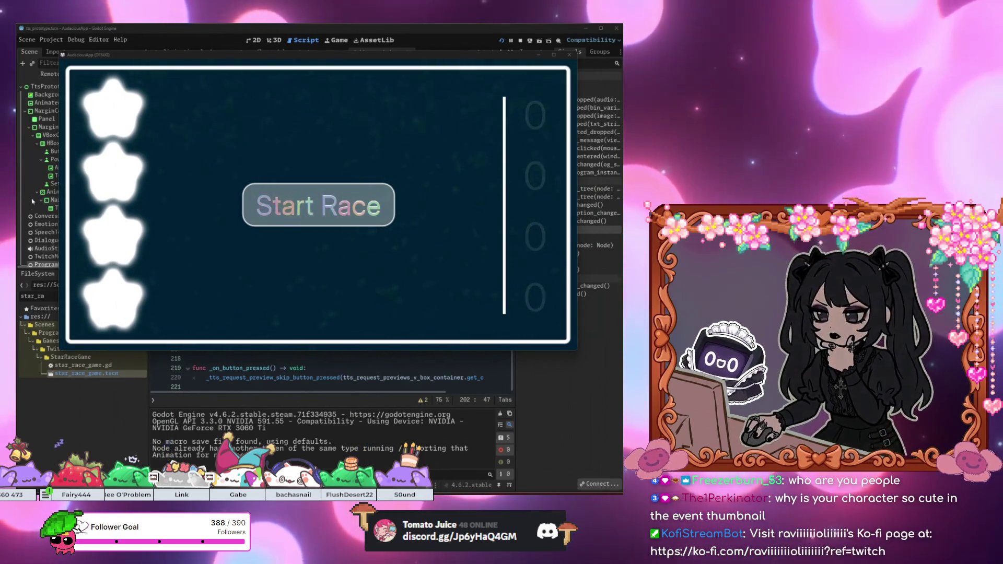
# Step: Run three star races in the game
pyautogui.click(315, 209)
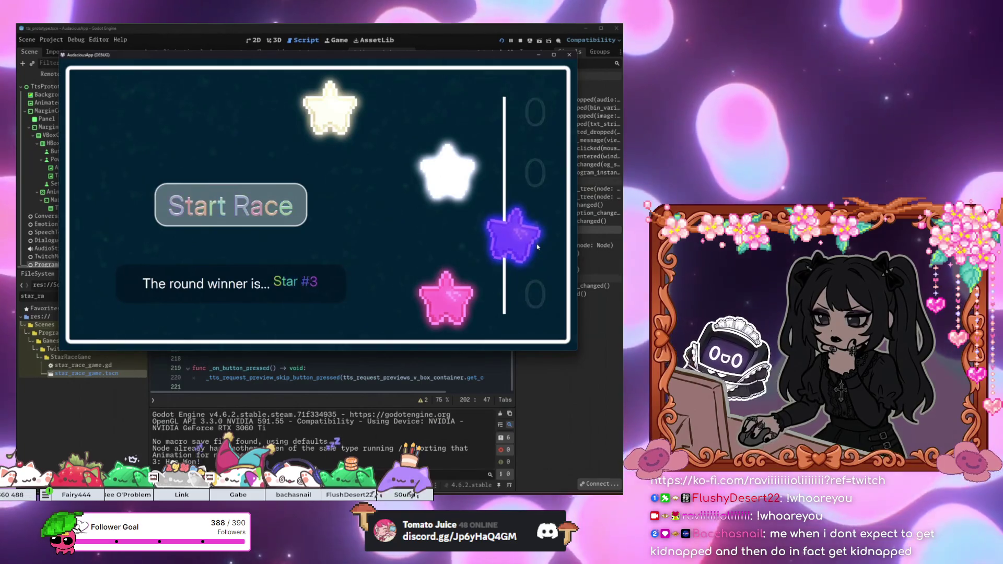
pyautogui.click(230, 224)
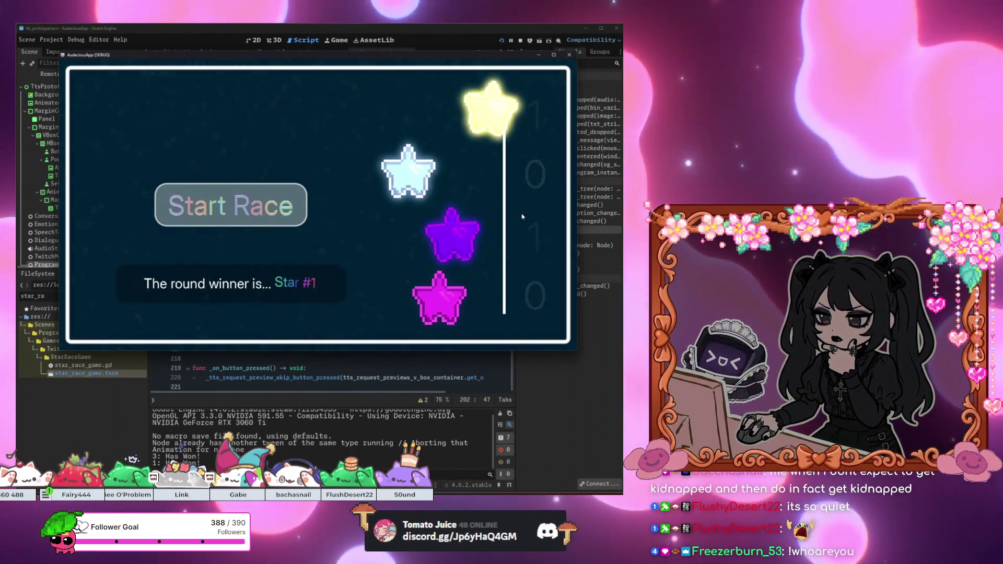
pyautogui.click(284, 214)
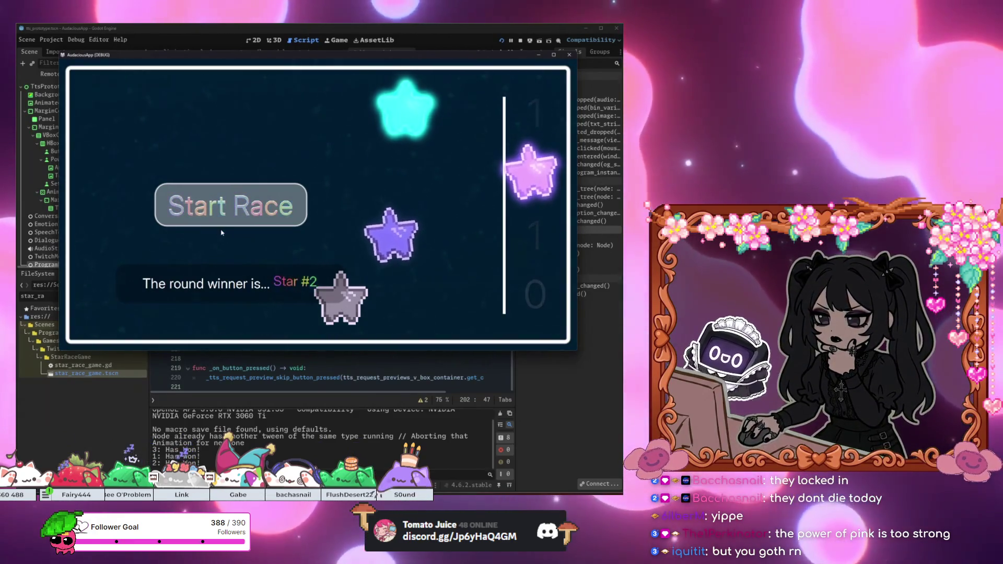
# Step: Run one more star race, which ends with Star #2 as the winner
pyautogui.click(234, 214)
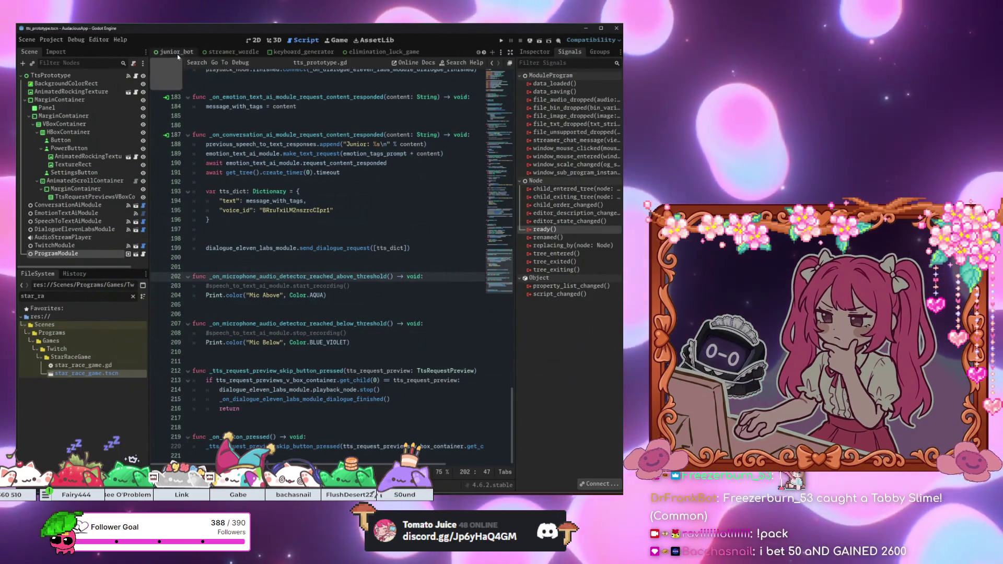
# Step: Switch to the junior_bot scene, run it, and restart the project so the bot connects
pyautogui.rightClick(181, 54)
pyautogui.click(171, 59)
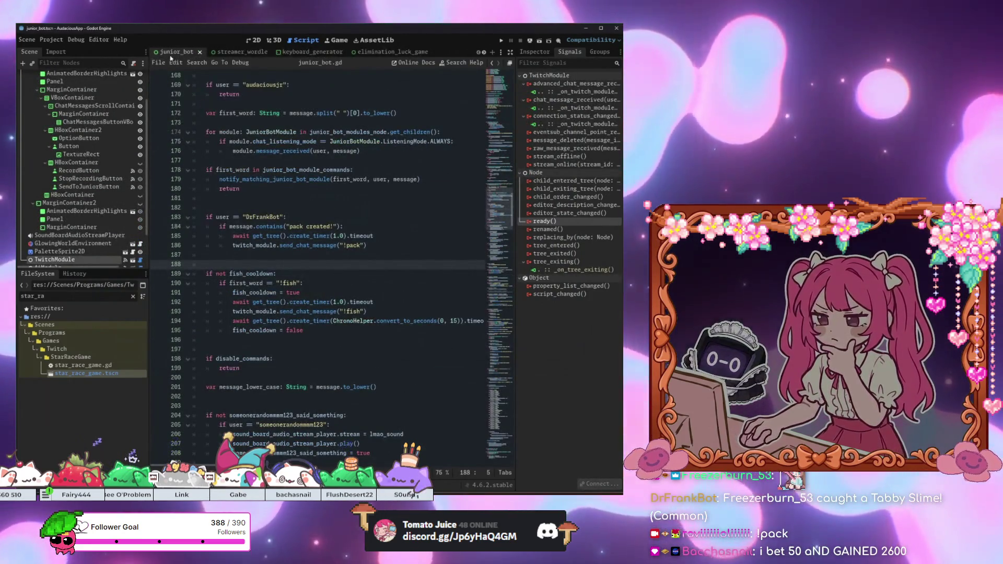
pyautogui.press('F5')
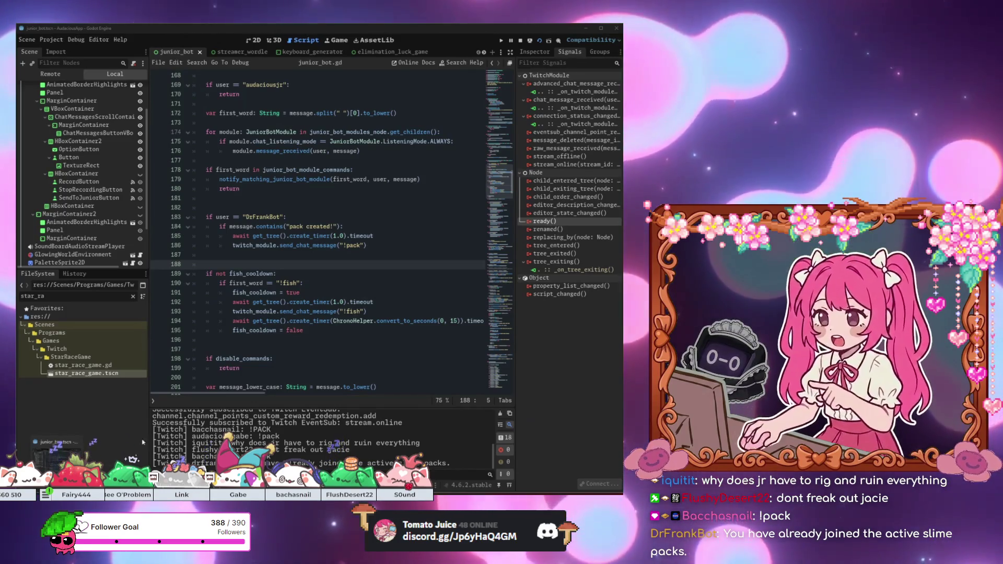
pyautogui.click(411, 244)
pyautogui.click(501, 40)
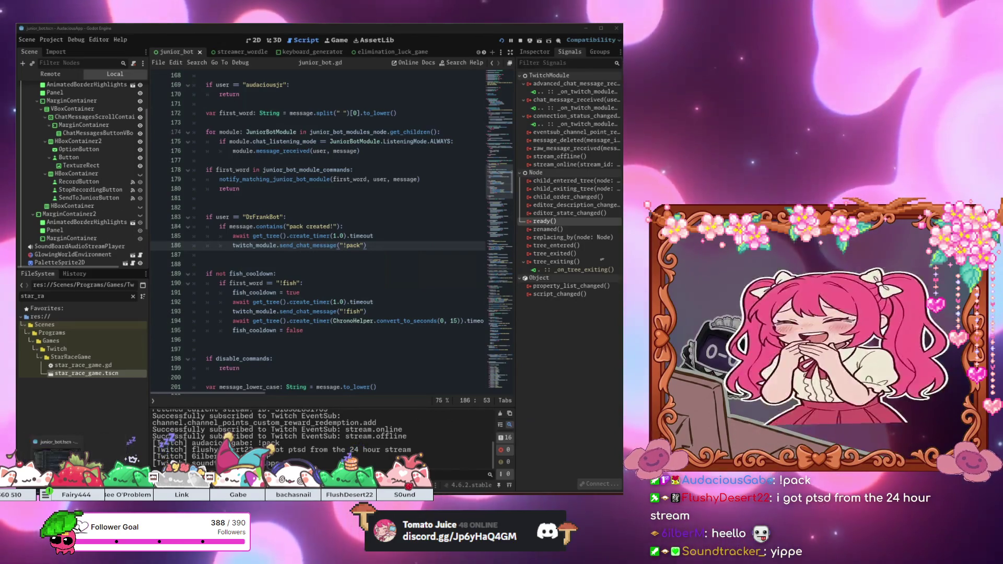
# Step: Review junior_bot.gd lines 181–195, including the 'pack created!' auto-reply and fish command
pyautogui.click(219, 198)
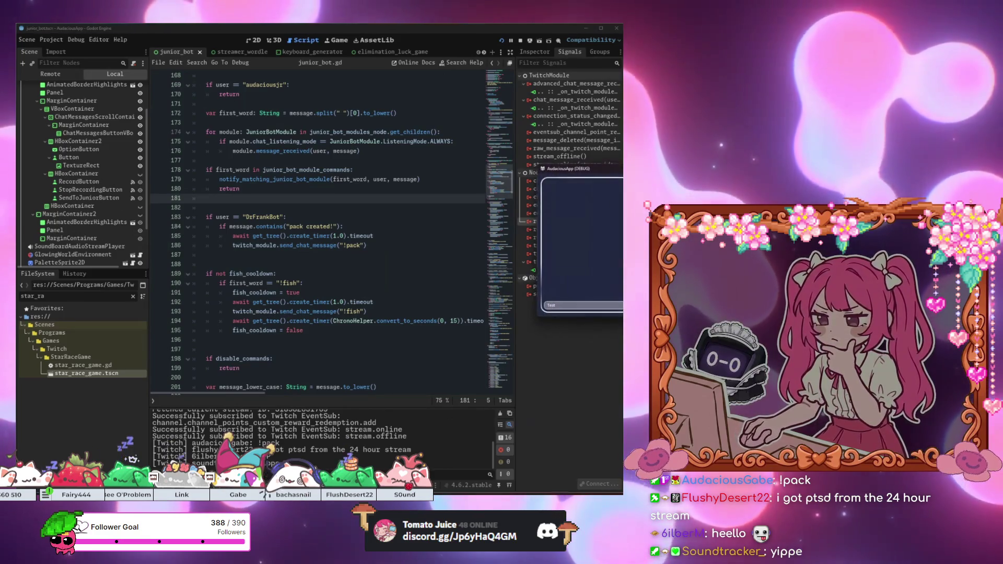
pyautogui.click(323, 302)
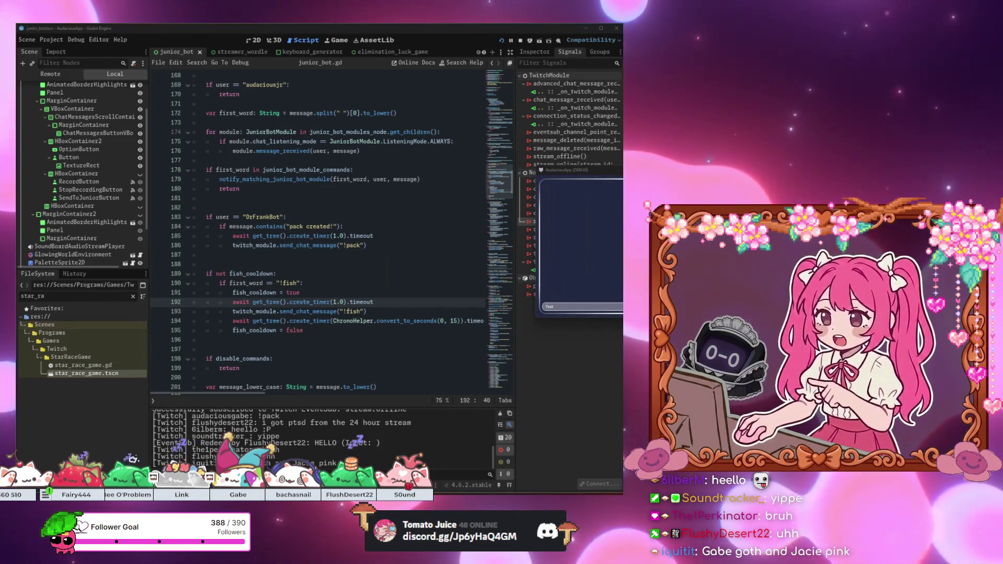
pyautogui.click(363, 330)
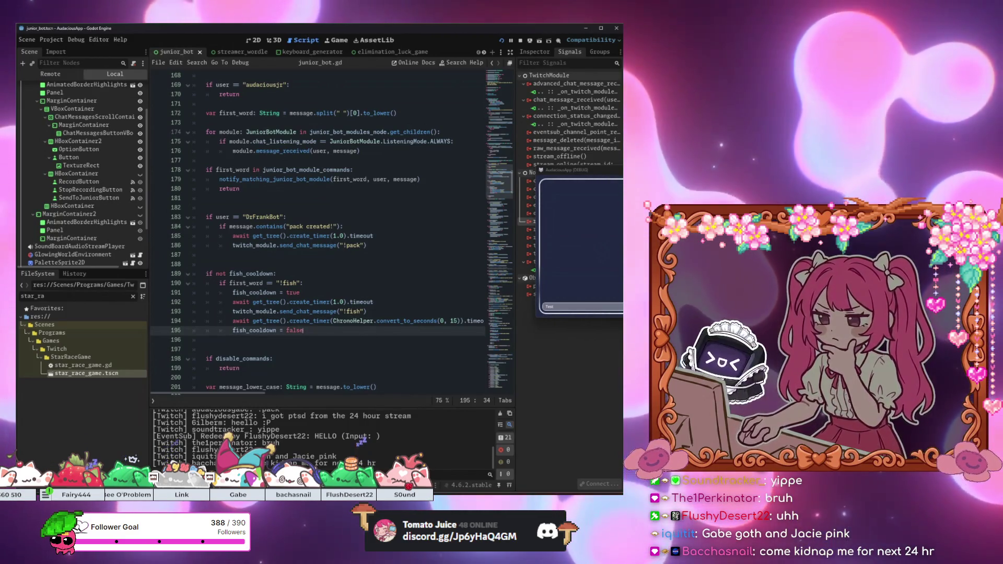
pyautogui.click(313, 302)
pyautogui.click(319, 236)
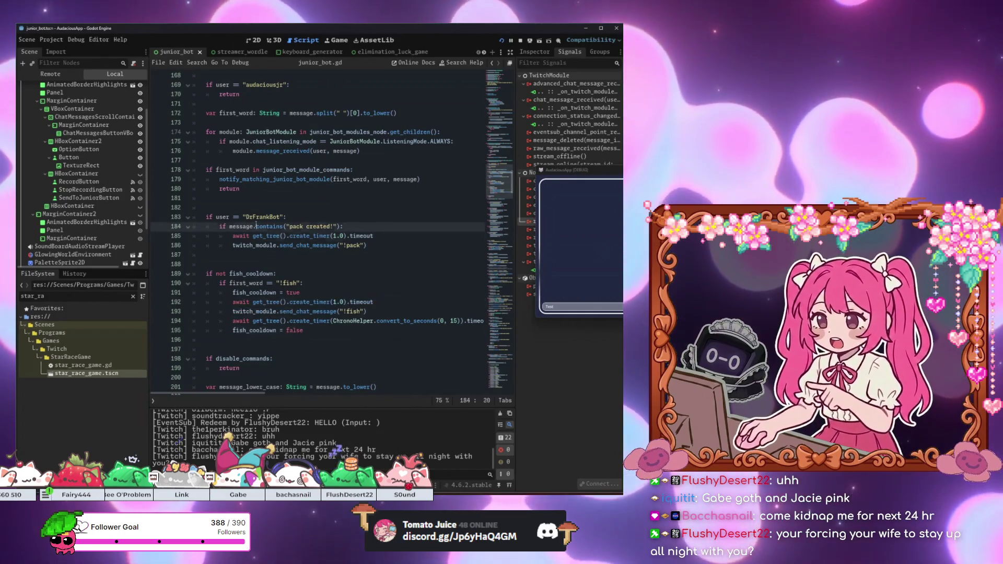
pyautogui.click(289, 227)
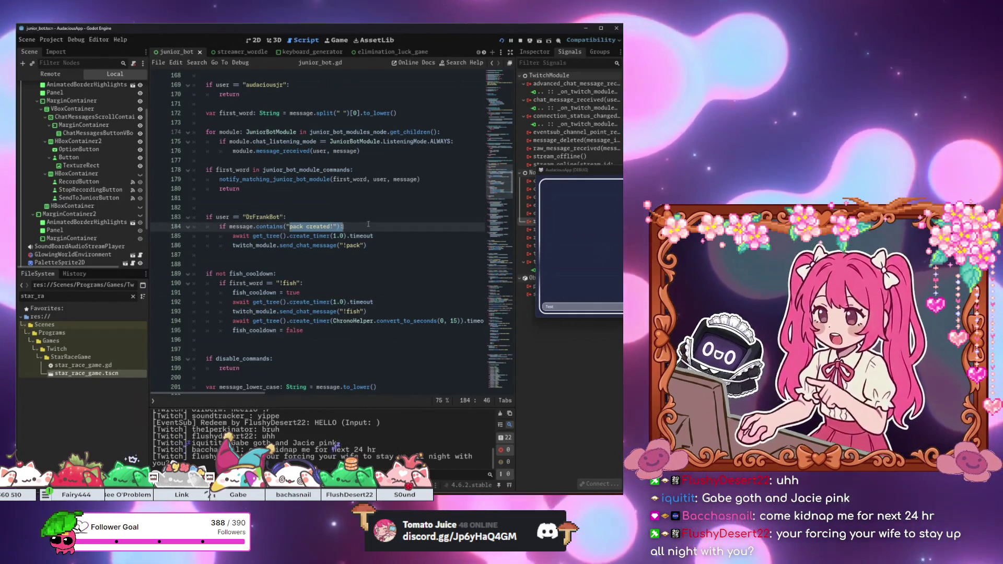
pyautogui.click(358, 235)
pyautogui.click(351, 245)
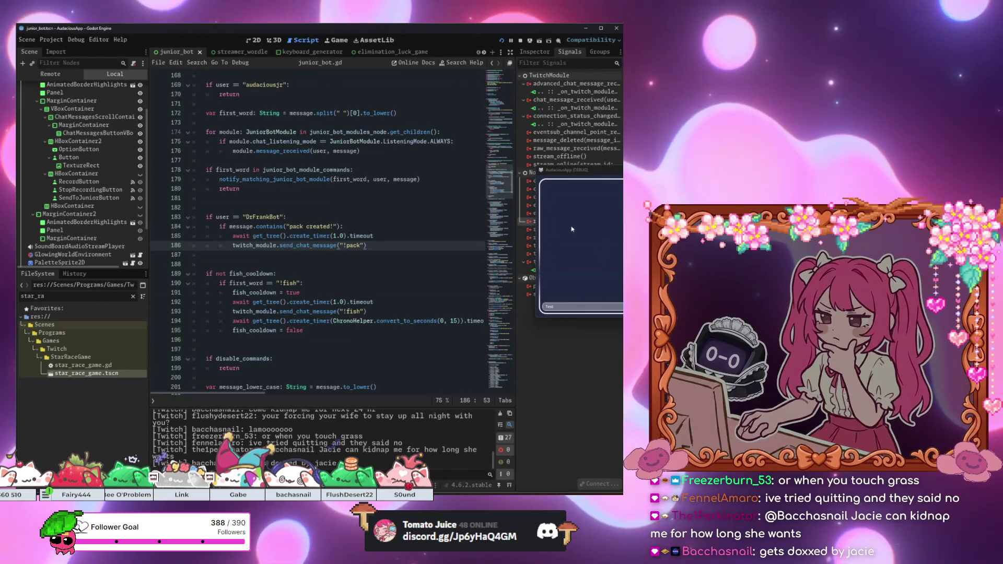
pyautogui.click(290, 257)
pyautogui.scroll(-5, 290, 260)
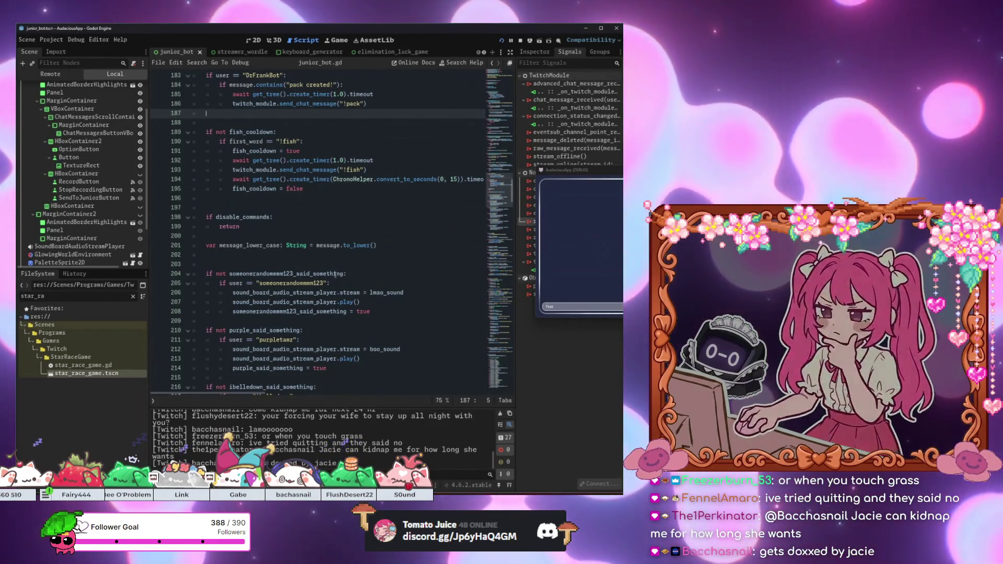
pyautogui.scroll(2, 335, 275)
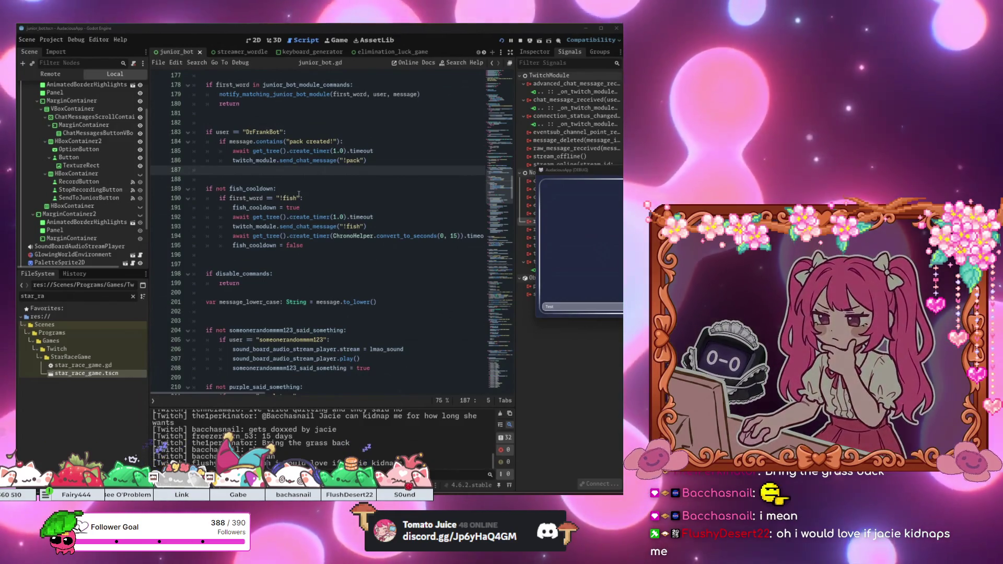
pyautogui.click(62, 102)
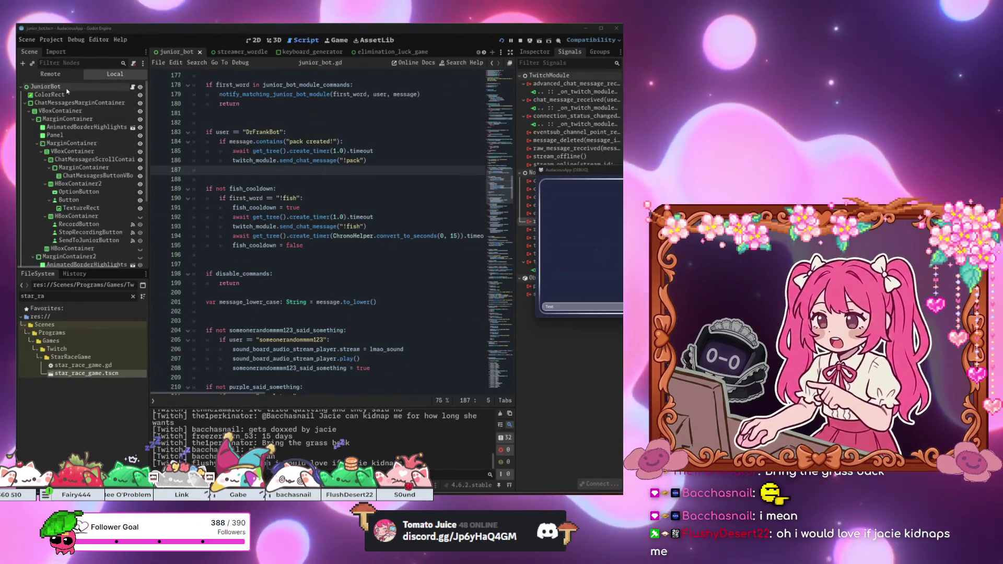
pyautogui.scroll(-3, 69, 252)
# Step: Inspect CountingCommands' default !jail, !shoot and !hug entries, then open counting_commands_module.gd
pyautogui.click(68, 250)
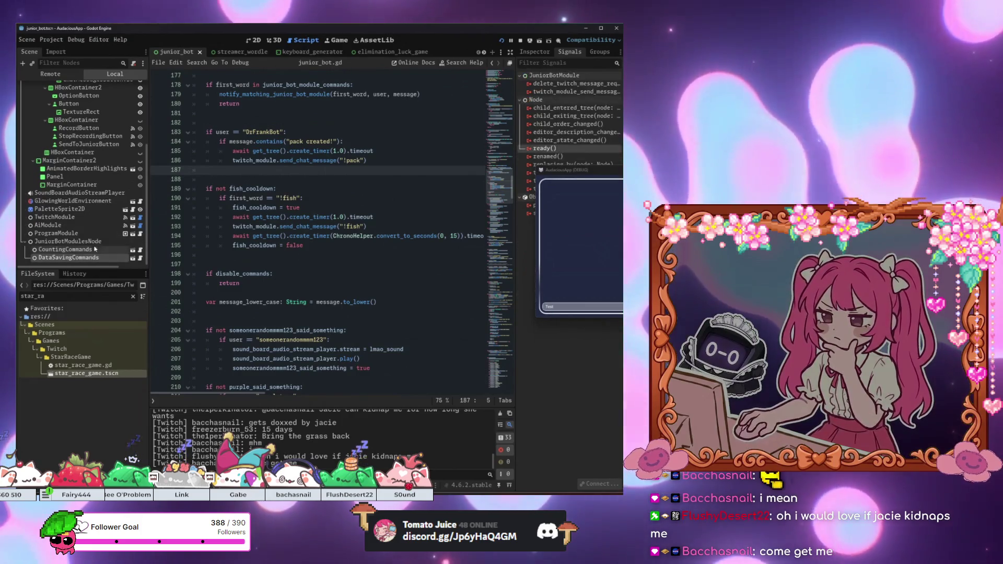
pyautogui.moveTo(583, 175); pyautogui.dragTo(318, 290)
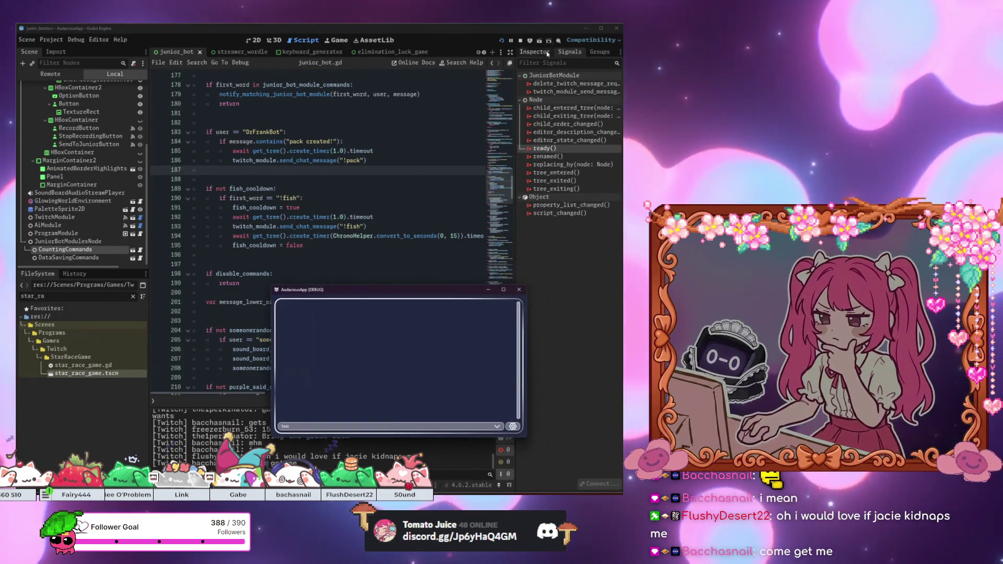
pyautogui.click(534, 51)
pyautogui.click(590, 172)
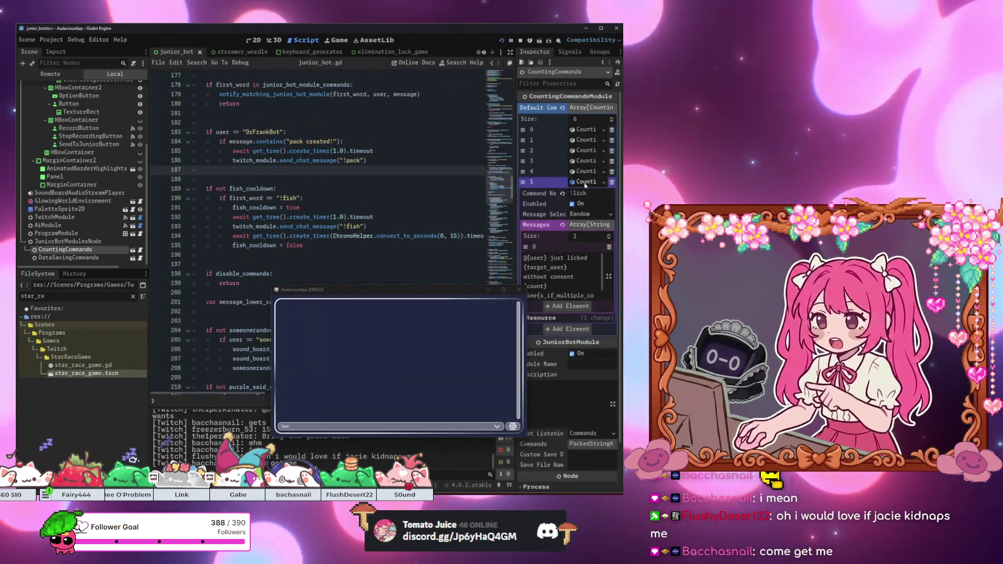
pyautogui.click(591, 172)
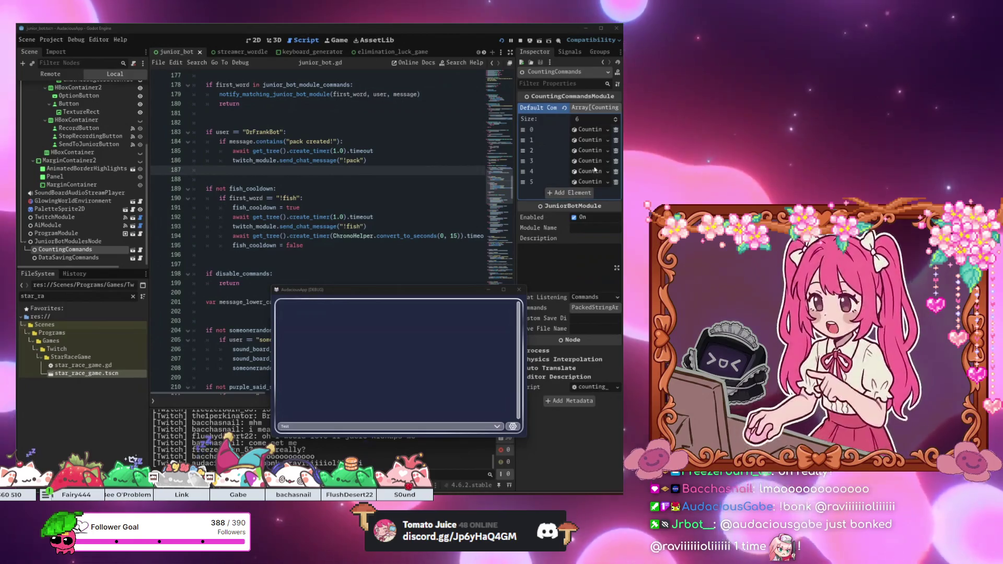
pyautogui.click(590, 140)
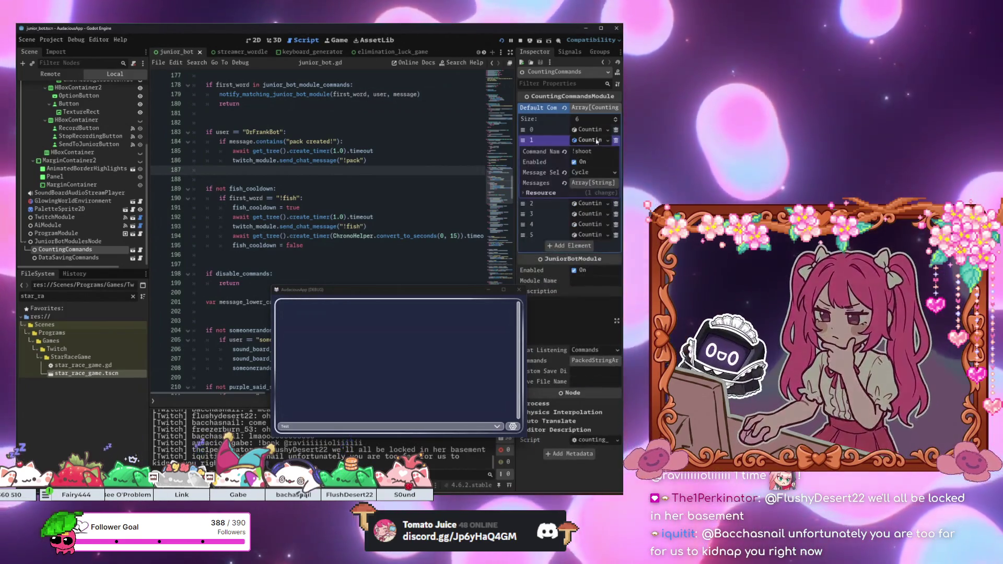
pyautogui.click(596, 140)
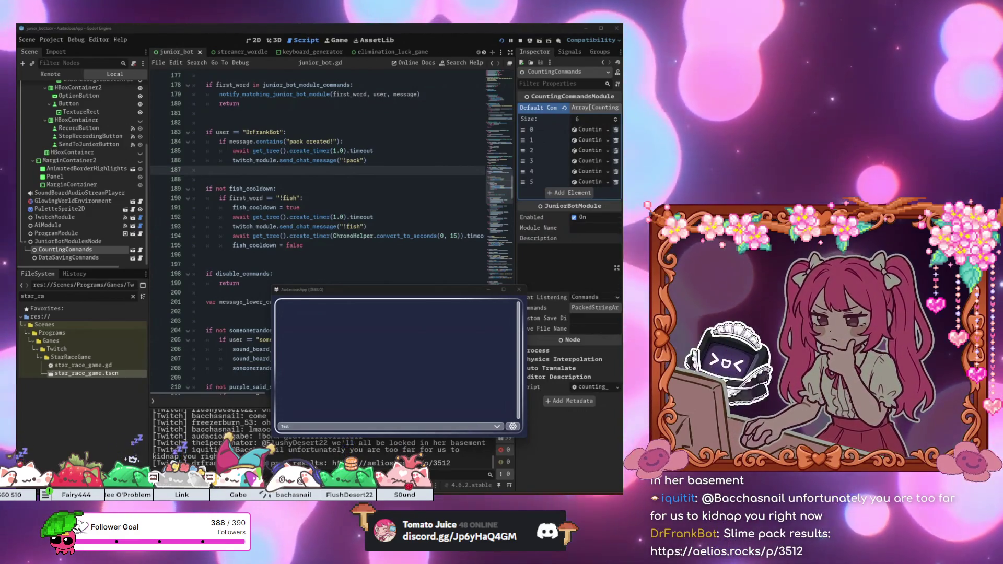
pyautogui.click(577, 131)
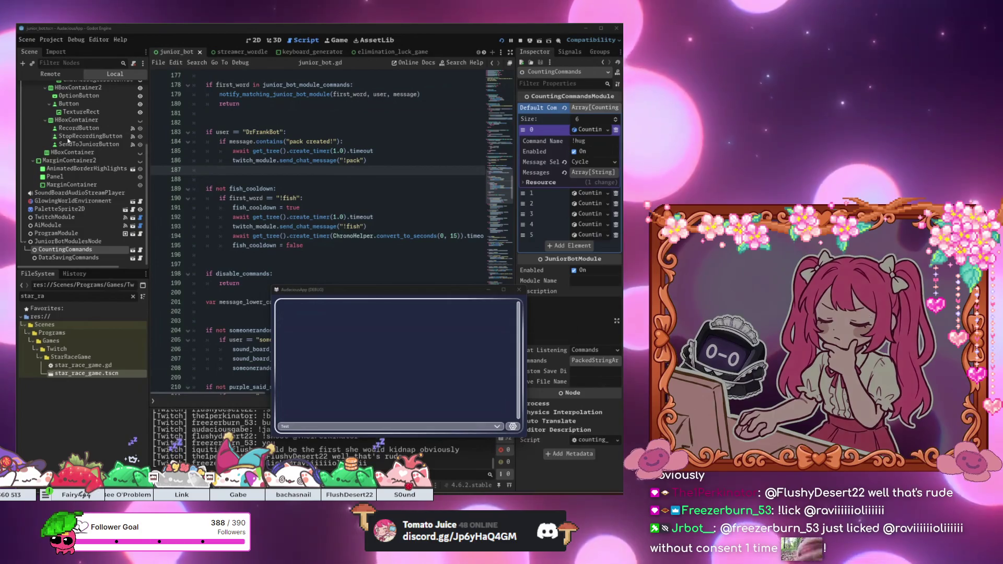
pyautogui.click(140, 250)
pyautogui.moveTo(295, 289)
pyautogui.mouseDown()
pyautogui.moveTo(404, 280)
pyautogui.moveTo(557, 225)
pyautogui.mouseUp()
# Step: Show the running bot's Remote scene tree and select its live CountingCommands node
pyautogui.scroll(-2, 287, 277)
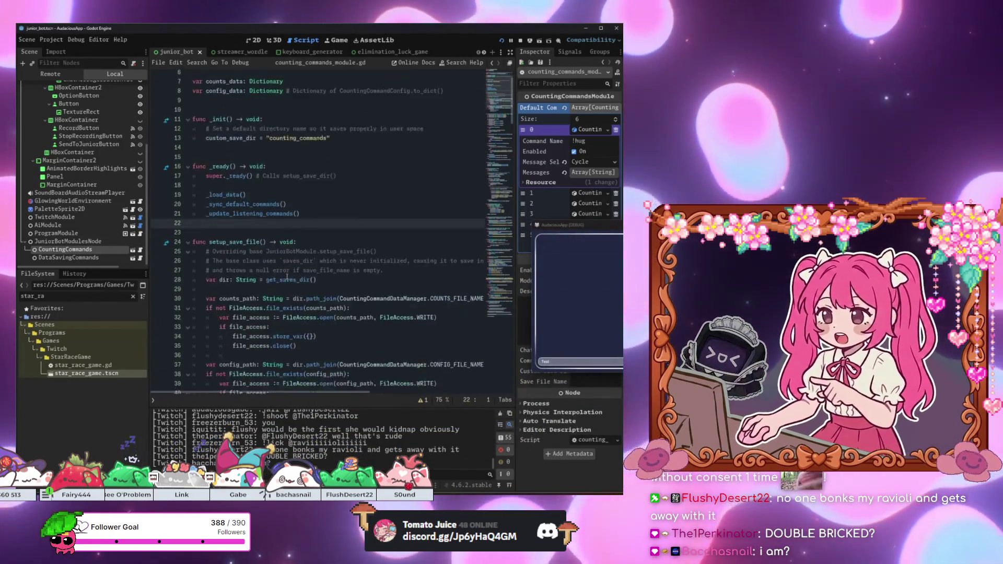
pyautogui.scroll(2, 287, 276)
pyautogui.moveTo(265, 140)
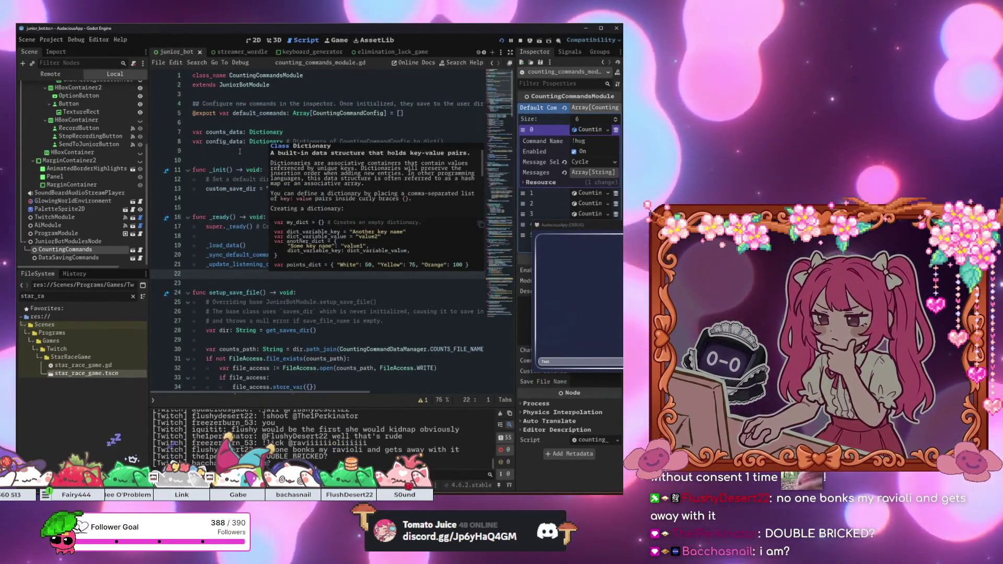
pyautogui.click(240, 151)
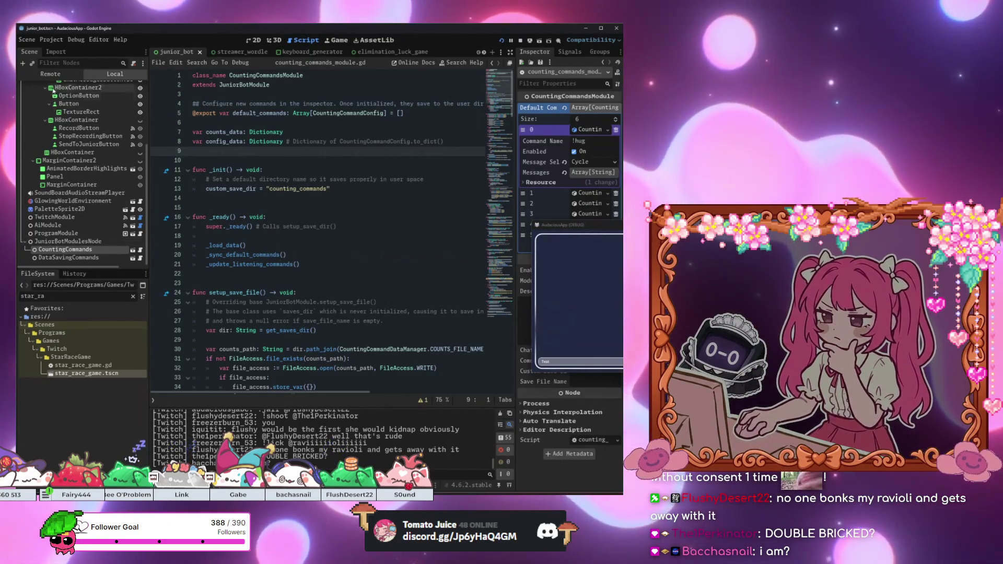
pyautogui.click(50, 73)
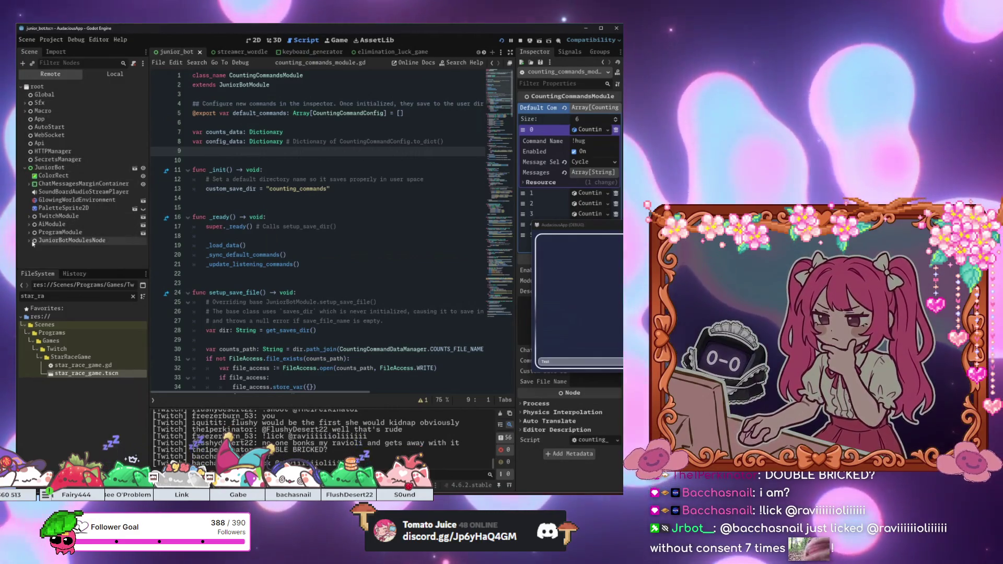
pyautogui.click(30, 240)
pyautogui.click(62, 250)
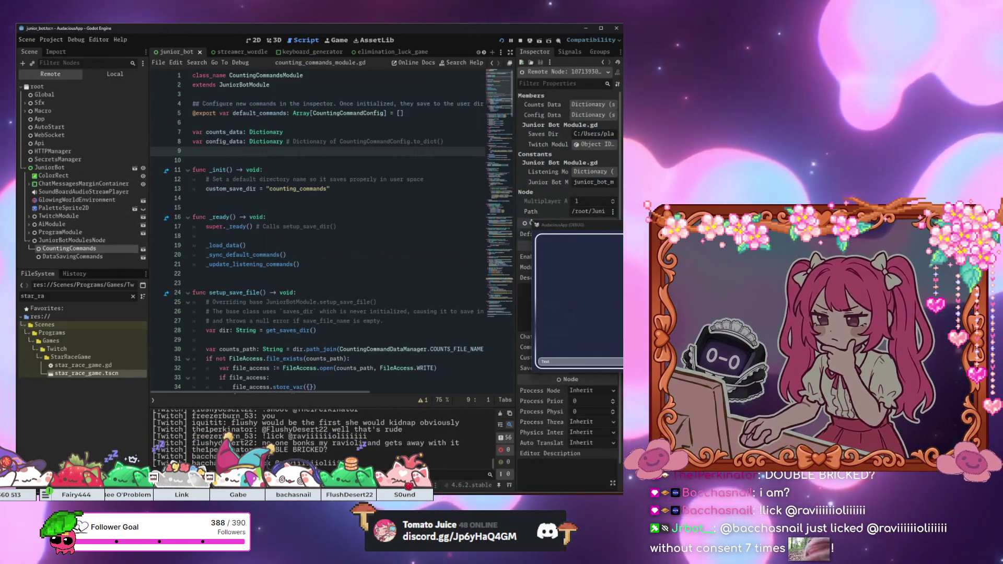
# Step: Expand and collapse the live Counts Data and Config Data dictionaries in the Inspector
pyautogui.moveTo(577, 227); pyautogui.dragTo(168, 147)
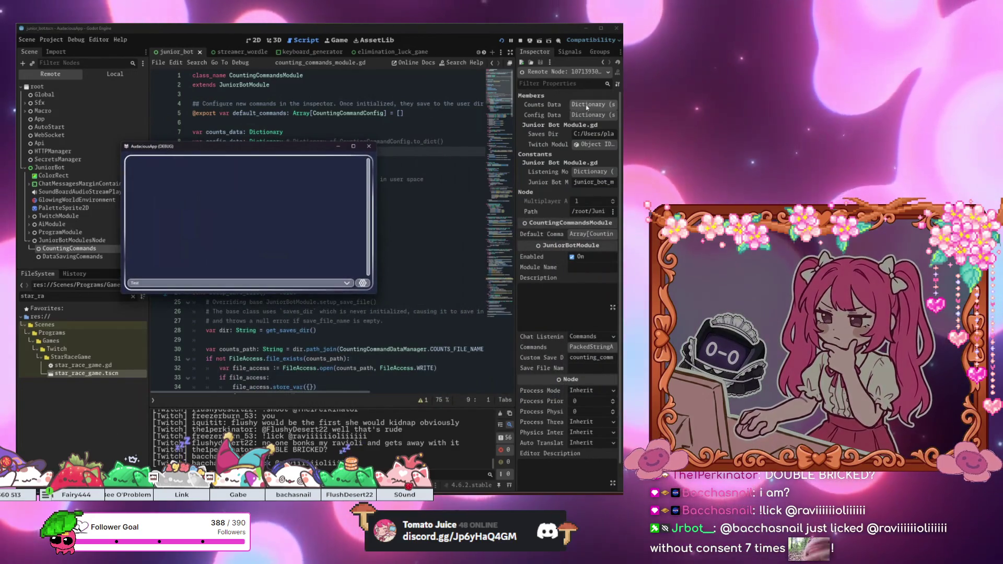
pyautogui.click(592, 105)
pyautogui.click(592, 105)
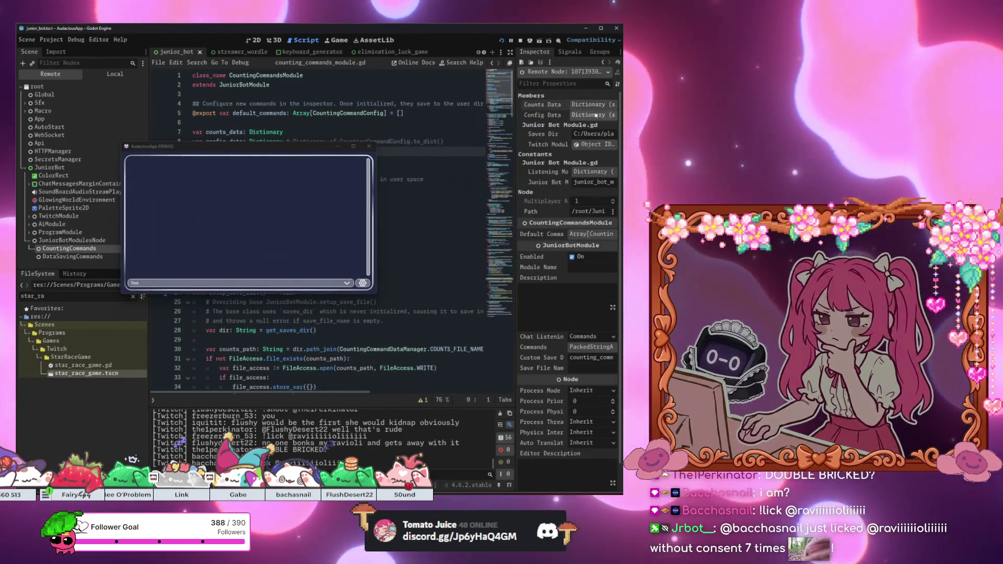
pyautogui.click(595, 115)
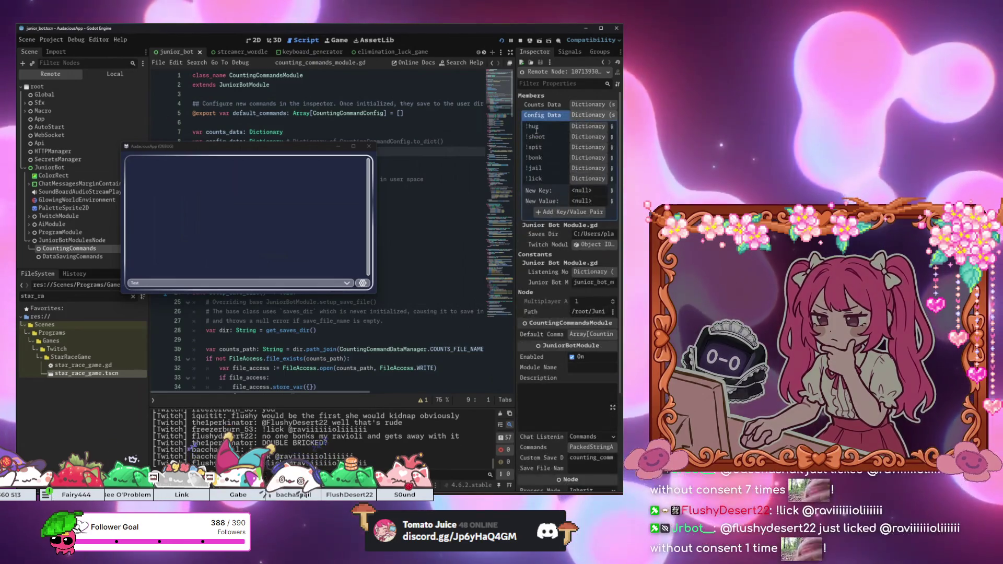
pyautogui.click(593, 115)
pyautogui.click(593, 116)
pyautogui.click(592, 116)
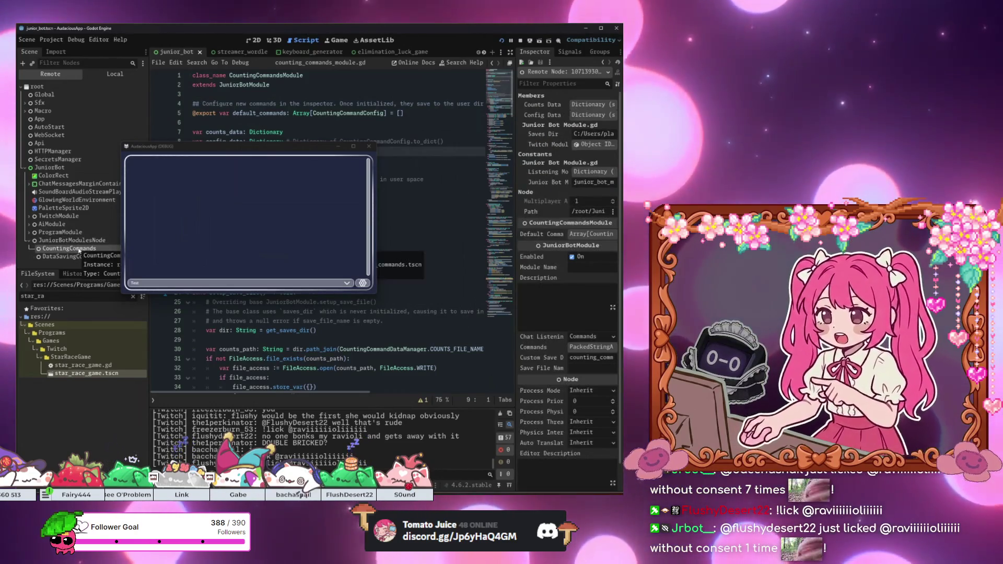
# Step: Compare with the local CountingCommands node, then inspect the live DataSavingCommands node
pyautogui.click(116, 74)
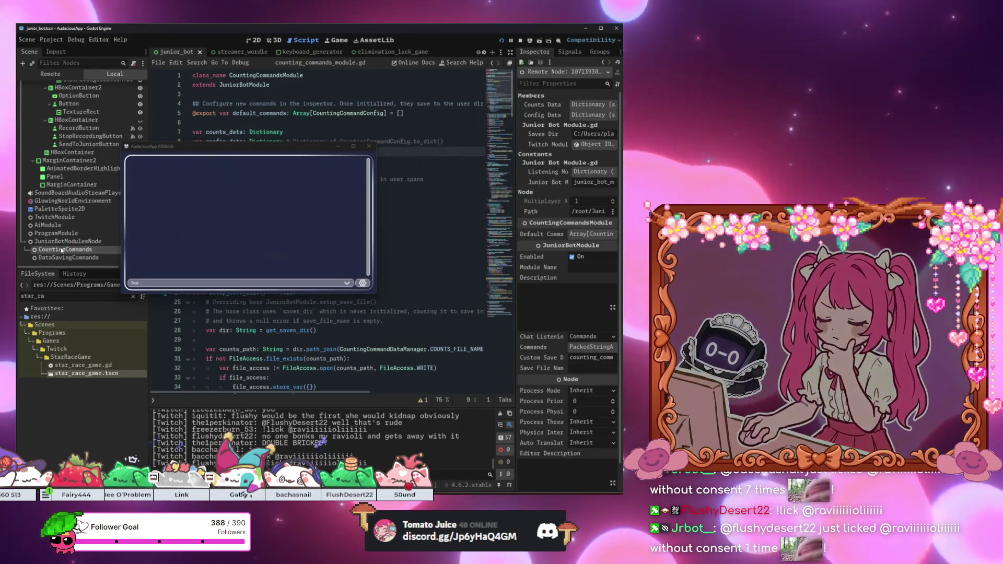
pyautogui.click(61, 251)
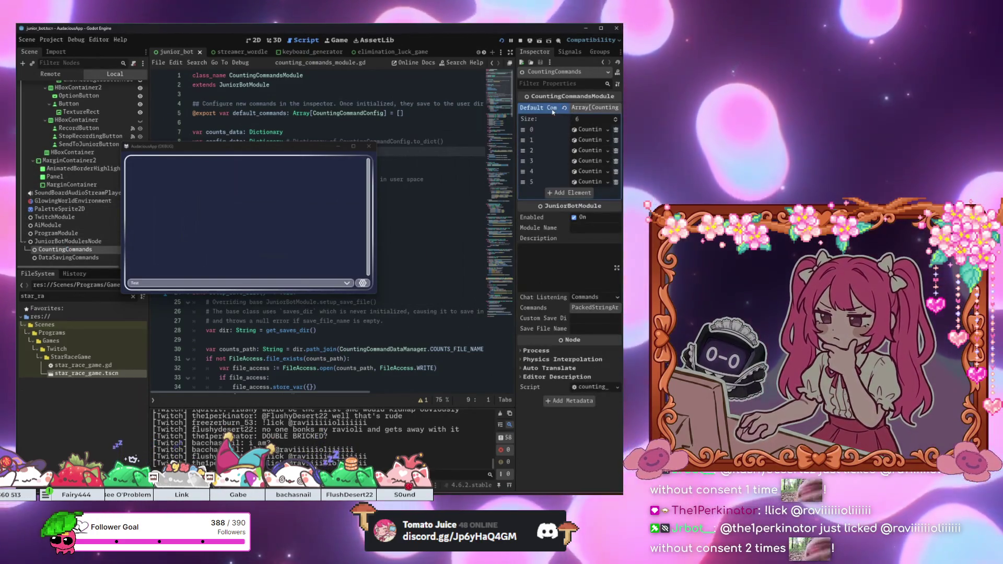
pyautogui.click(47, 76)
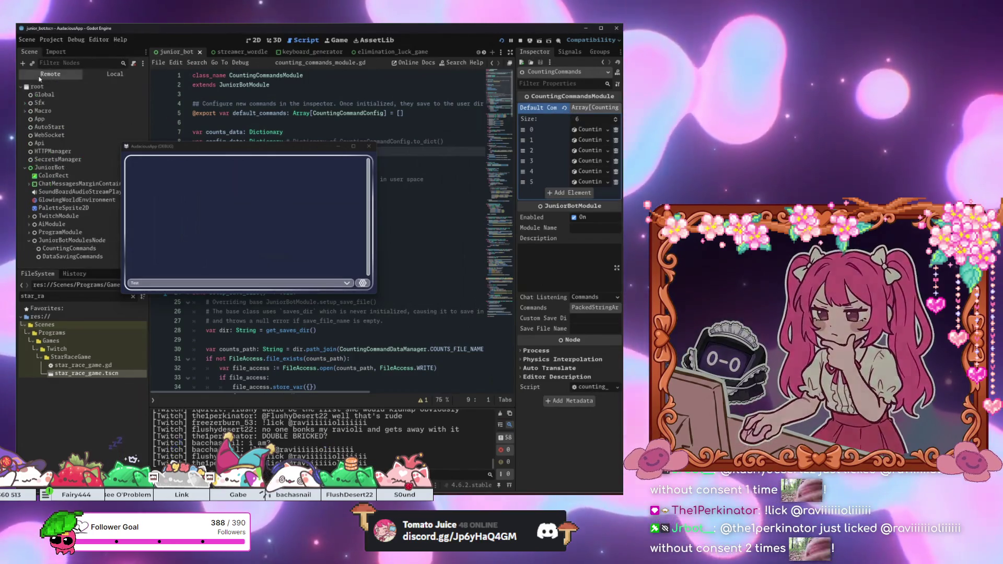
pyautogui.click(66, 256)
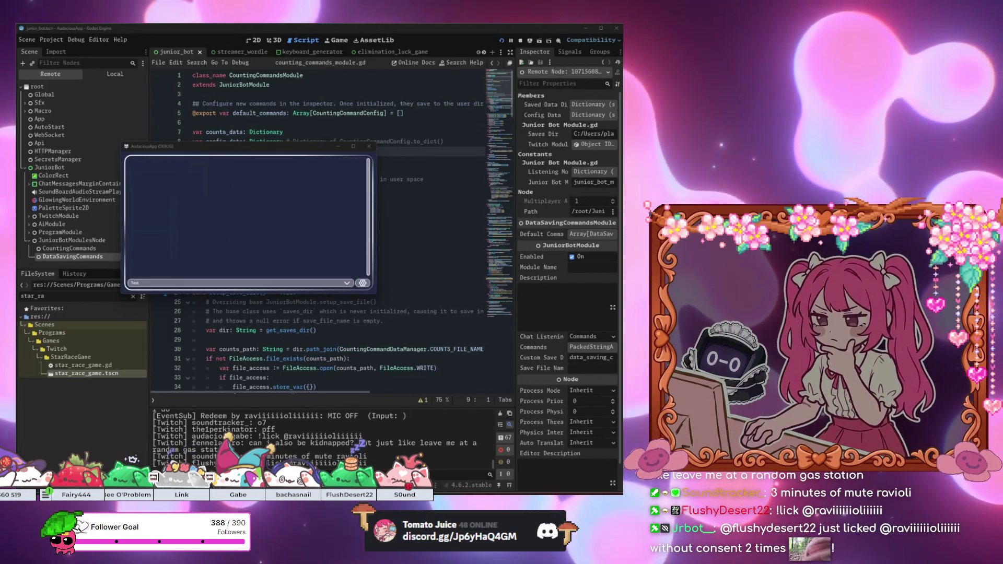
# Step: Minimize the bot's debug window, expand Saved Data, and move back to CountingCommands
pyautogui.click(338, 146)
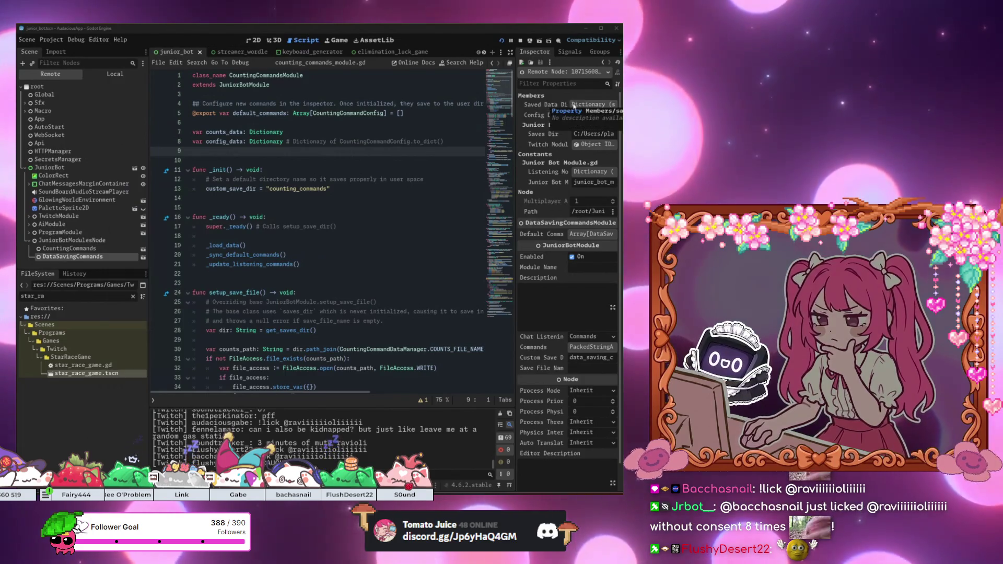
pyautogui.click(582, 105)
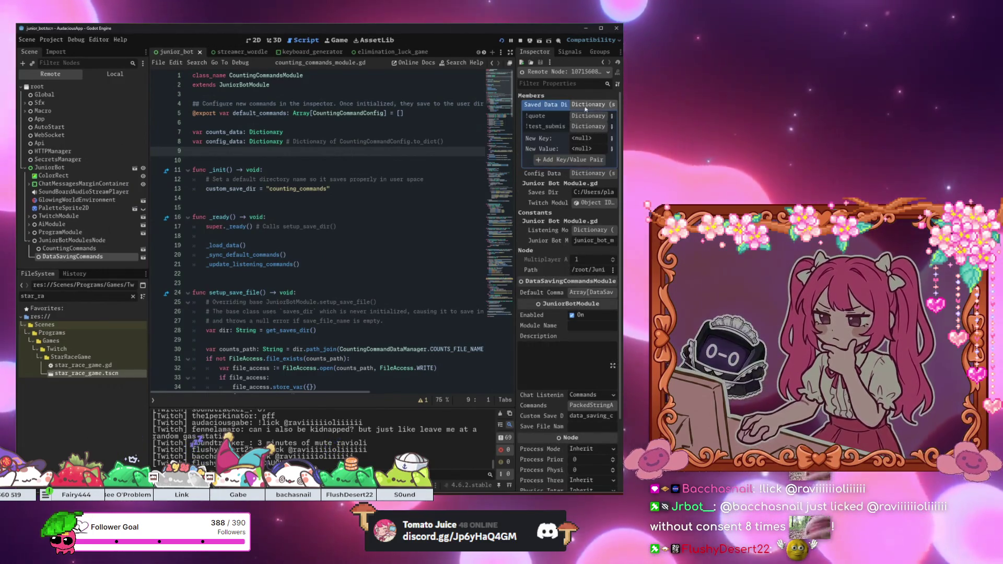
pyautogui.press('Up')
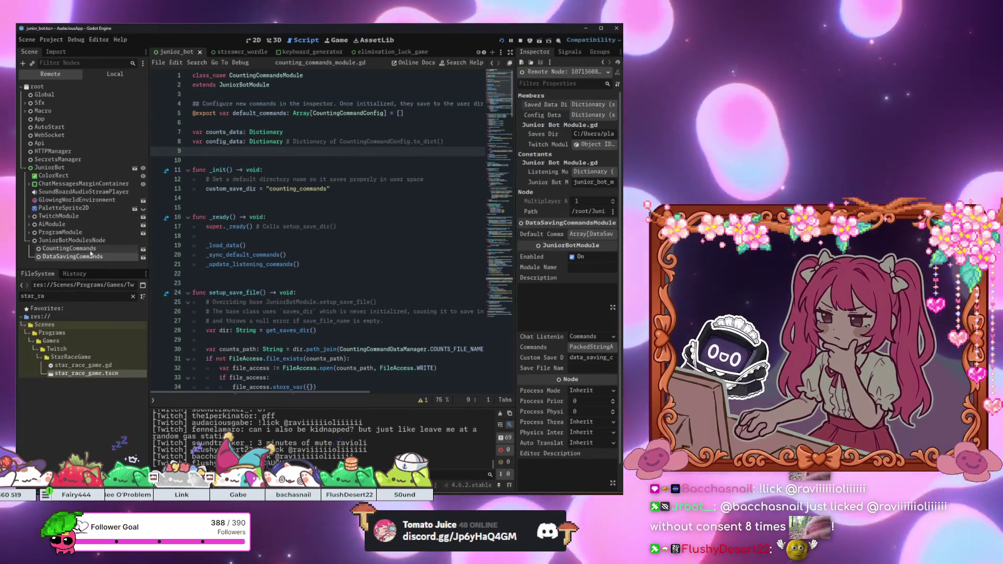
# Step: Expand Counts Data to see !hug per-user counts, then reopen Config Data
pyautogui.click(591, 106)
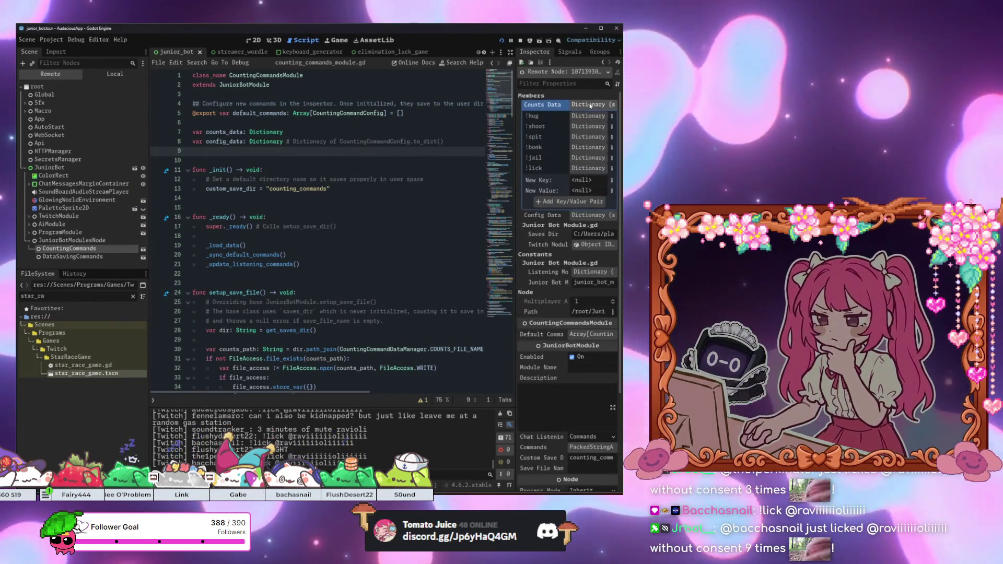
pyautogui.click(582, 116)
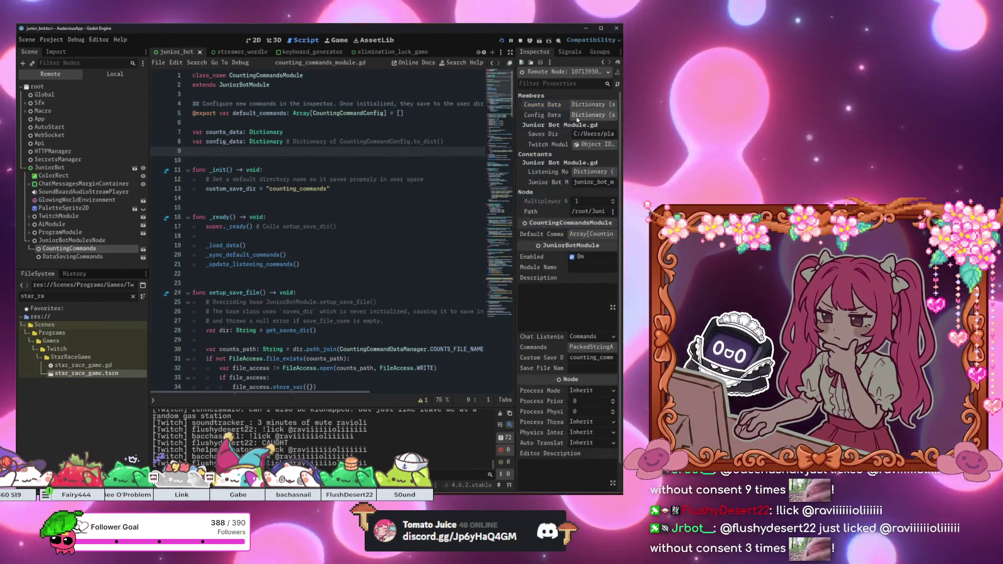
pyautogui.click(579, 116)
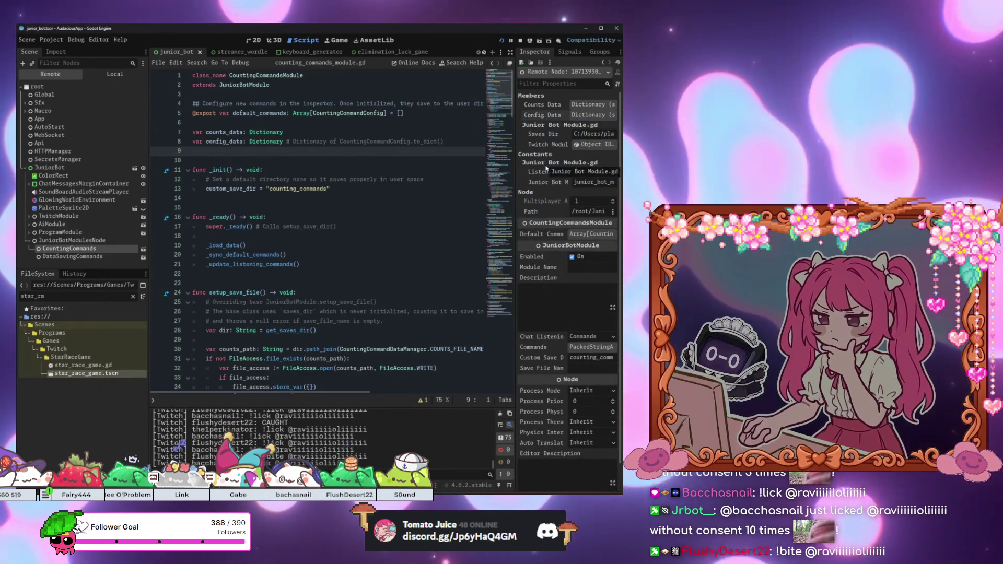
pyautogui.click(579, 115)
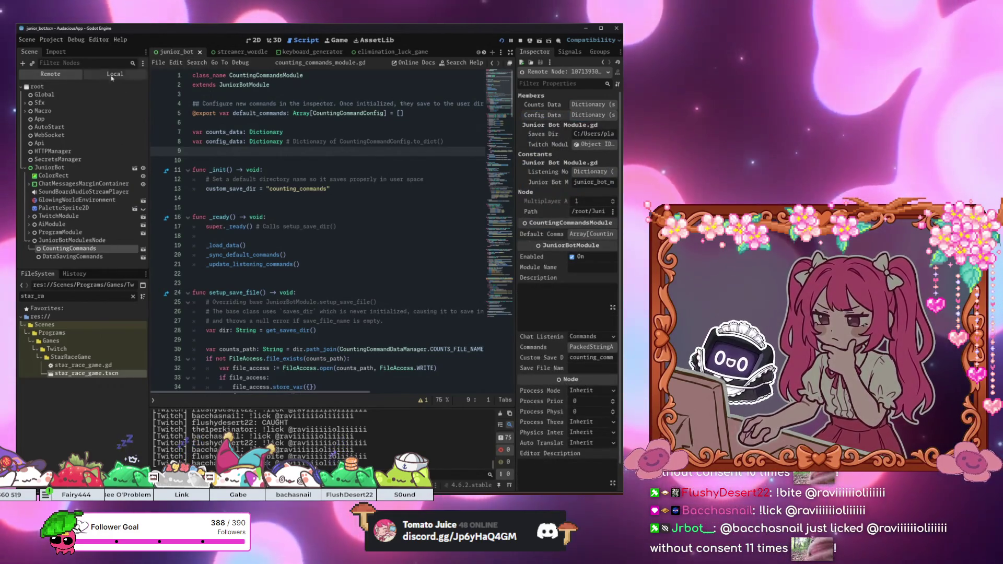
pyautogui.click(587, 115)
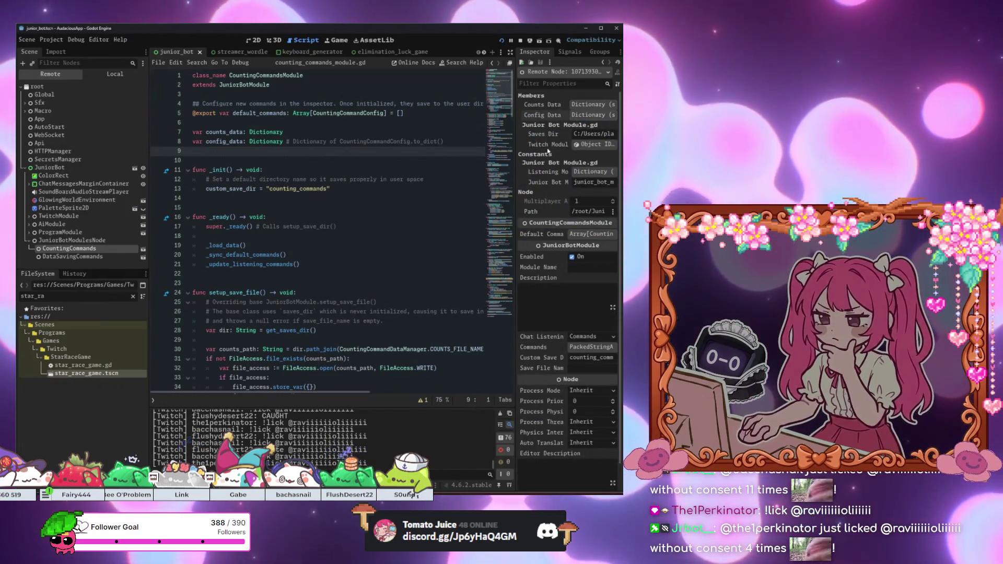
pyautogui.click(452, 226)
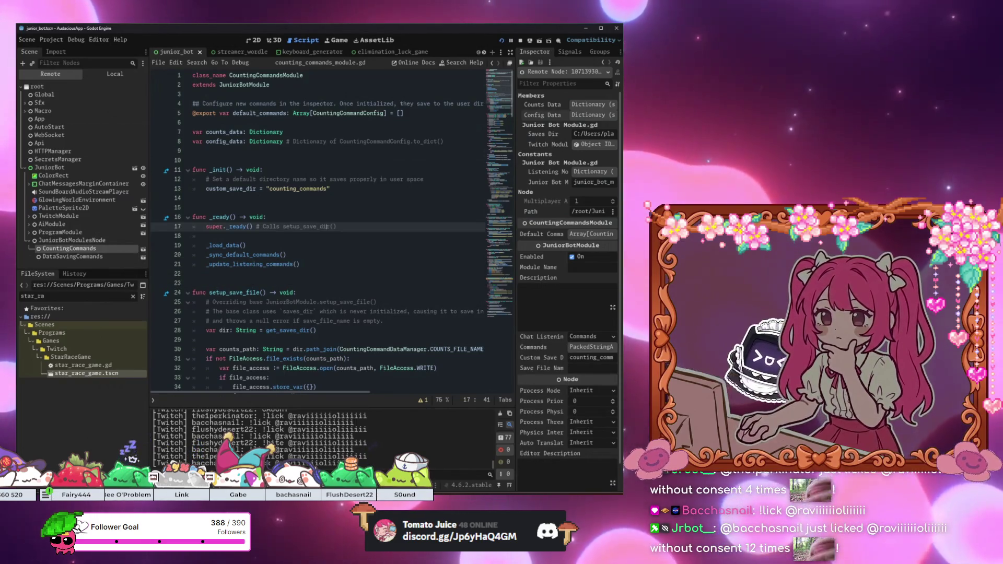
# Step: Switch the Scene dock from the running bot's remote tree to the Local scene tree
pyautogui.click(242, 495)
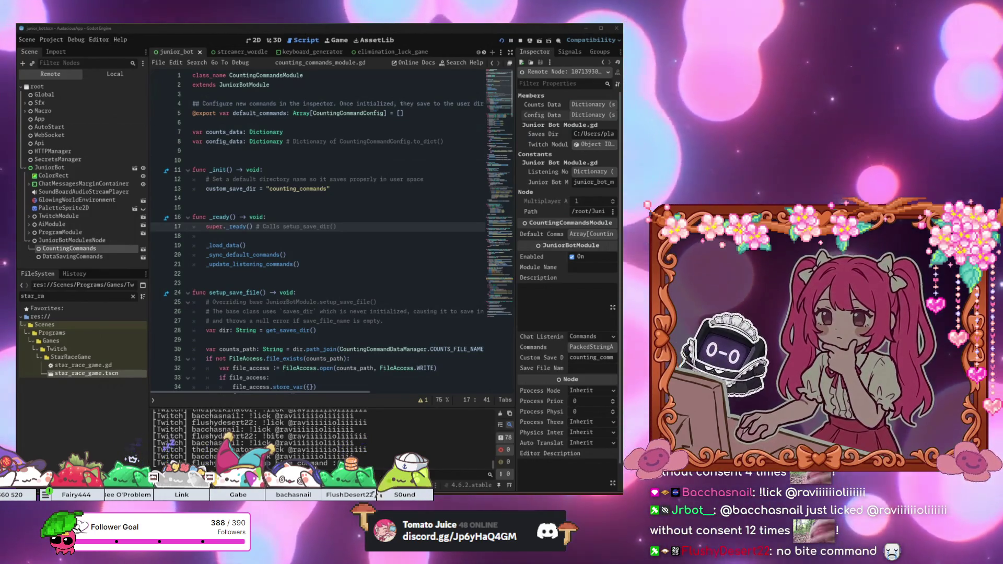
pyautogui.click(115, 74)
# Step: Add a seventh Default Command to CountingCommands, copied from hug and renamed !bite
pyautogui.click(77, 249)
pyautogui.click(594, 107)
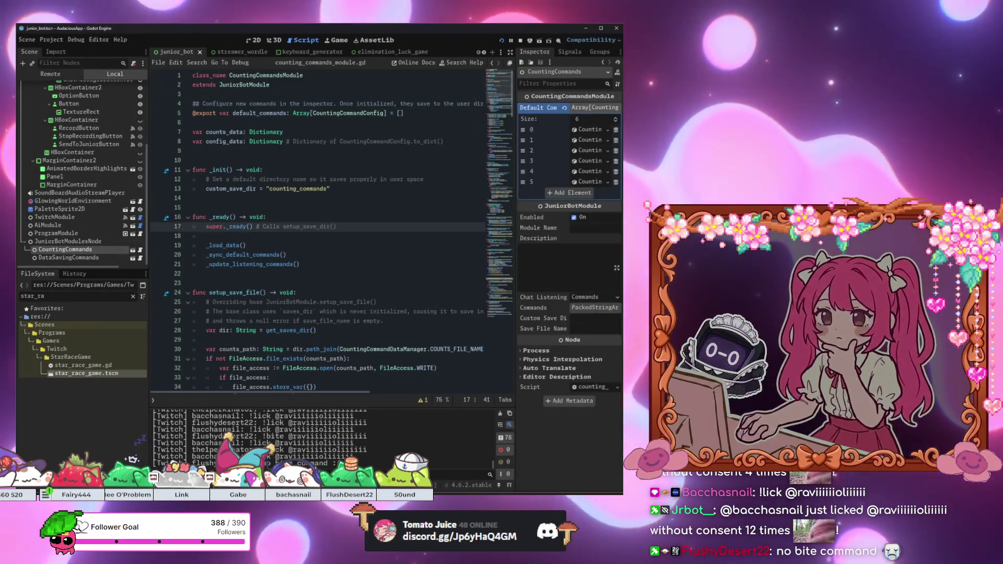
pyautogui.click(572, 193)
pyautogui.click(579, 192)
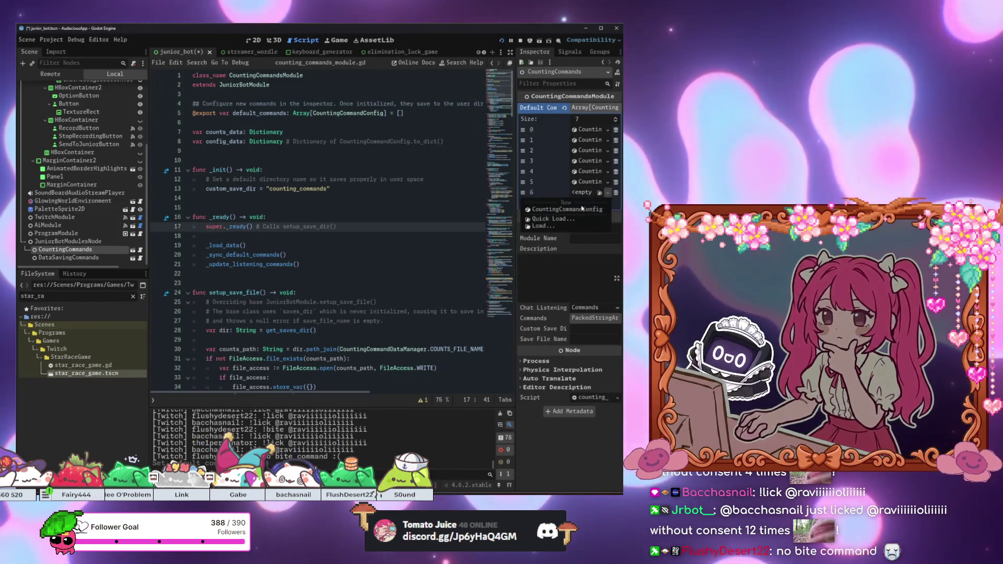
pyautogui.click(584, 209)
pyautogui.click(586, 193)
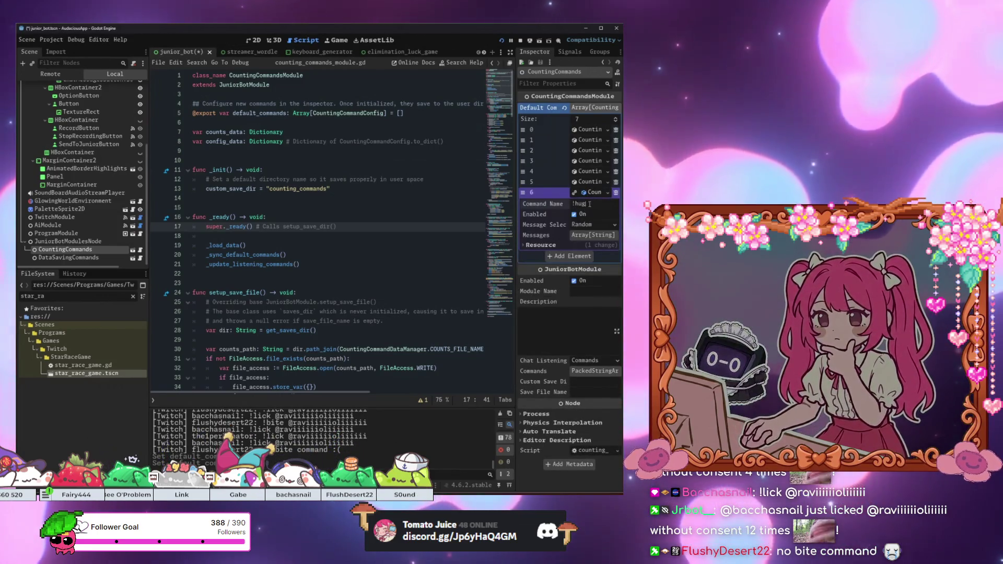
pyautogui.press('BackSpace')
pyautogui.write('ite')
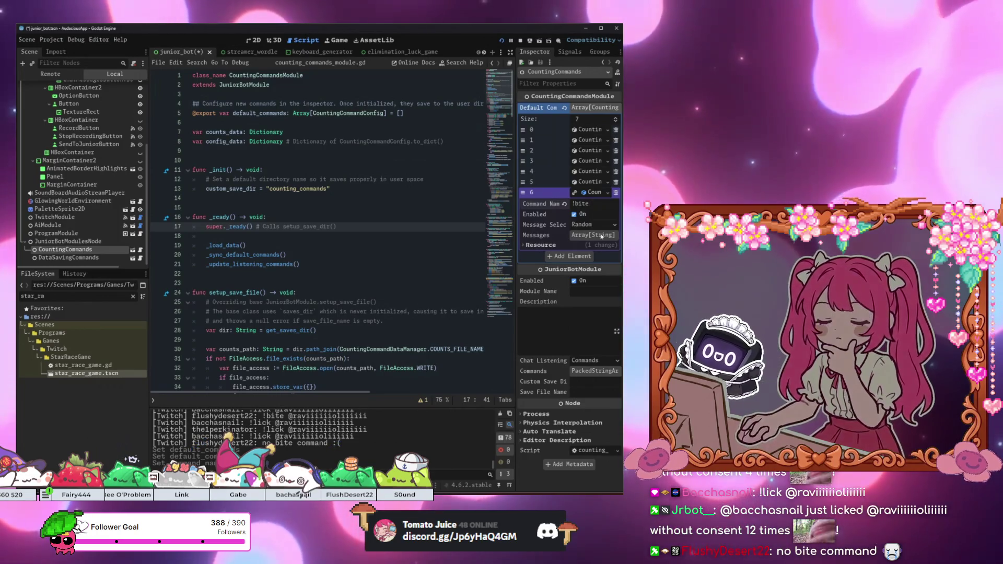
# Step: Edit the !bite message, replacing 'hugged' with 'nommed' and inserting 'aggresively' after {target_user}
pyautogui.click(591, 235)
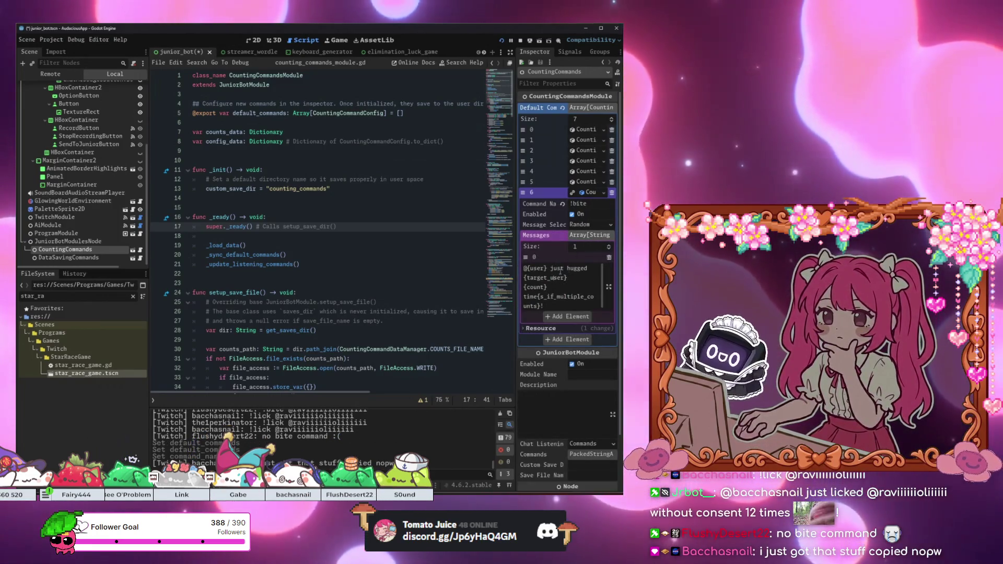
pyautogui.doubleClick(586, 268)
pyautogui.press('BackSpace')
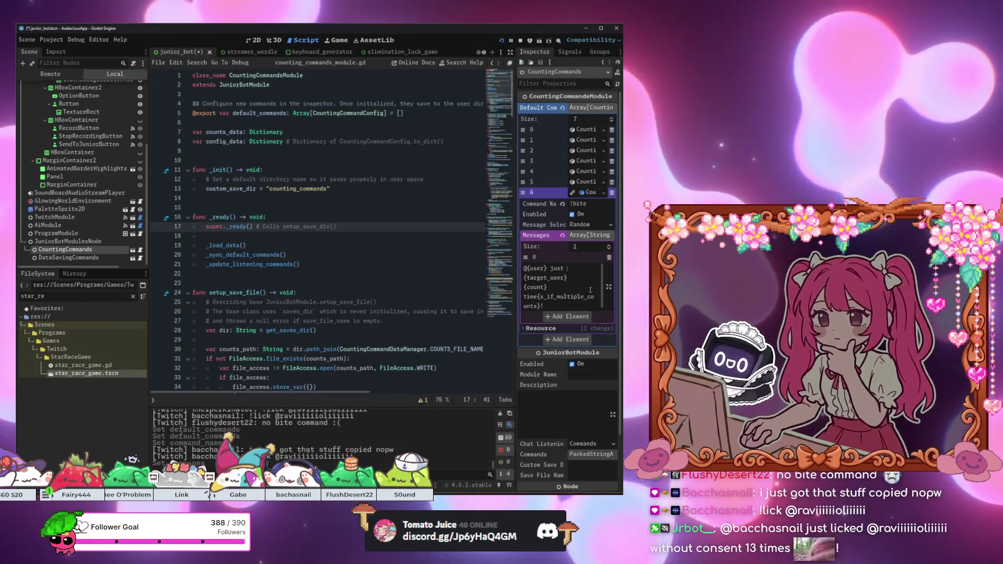
pyautogui.write('nomme')
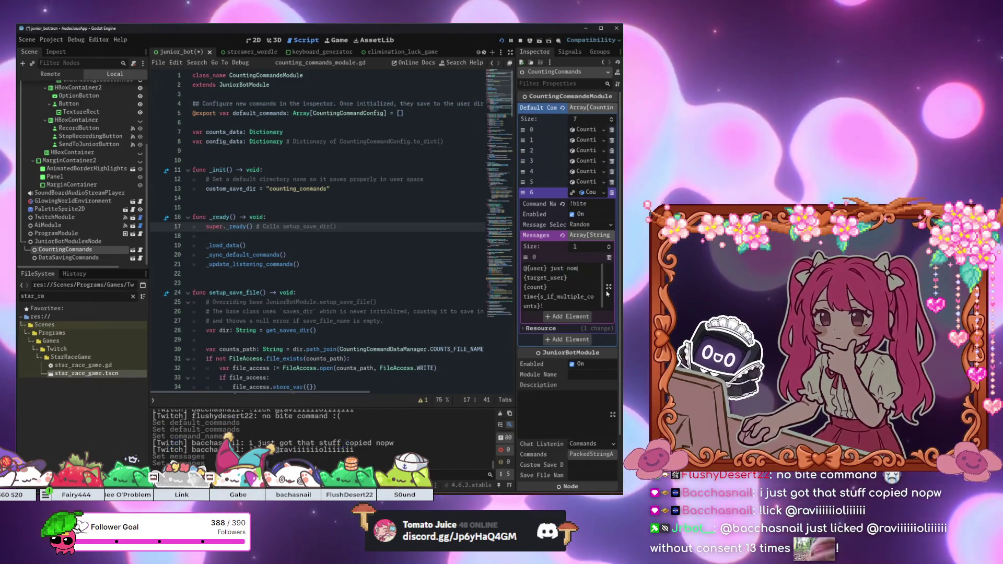
pyautogui.write('d')
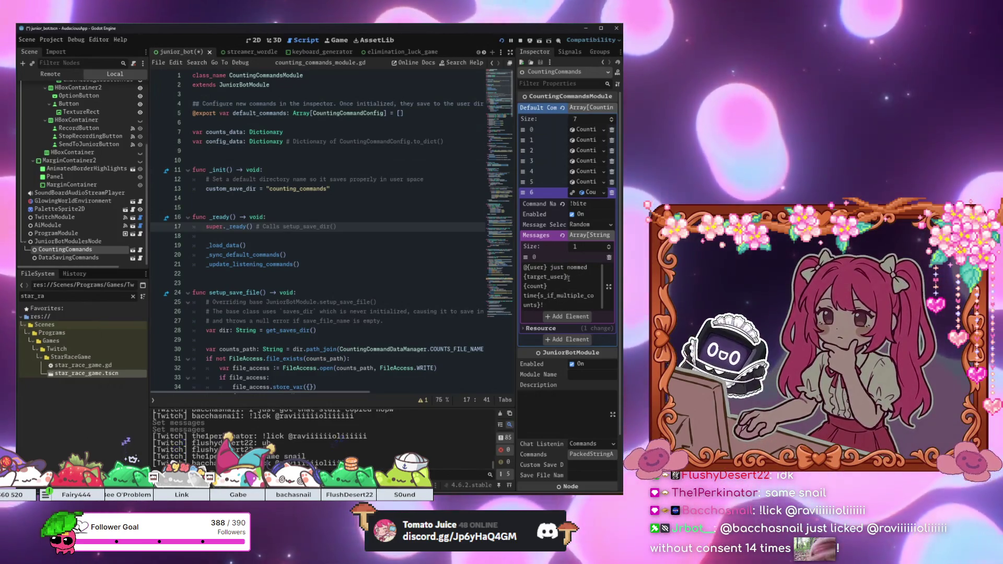
pyautogui.write('aggres')
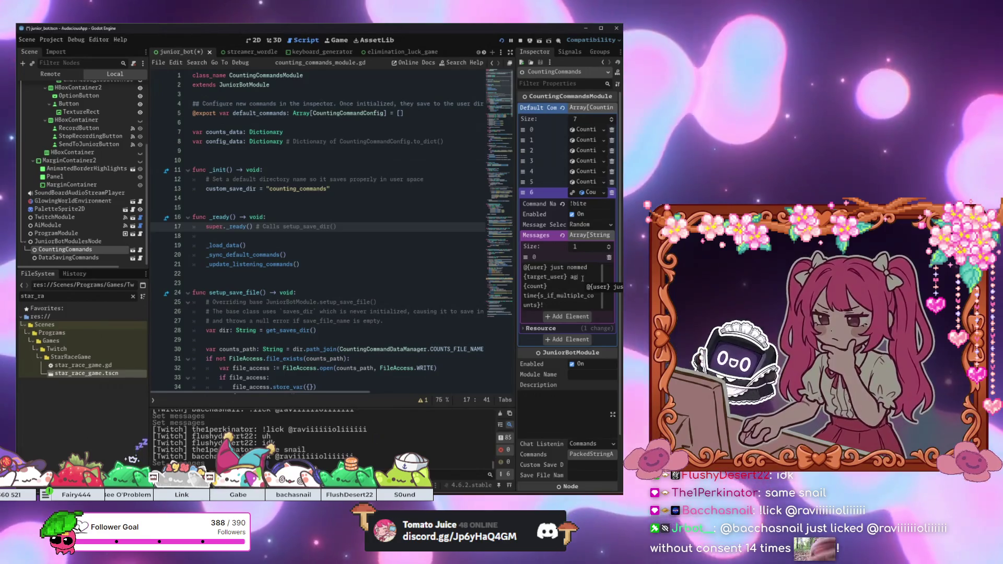
pyautogui.write('ively')
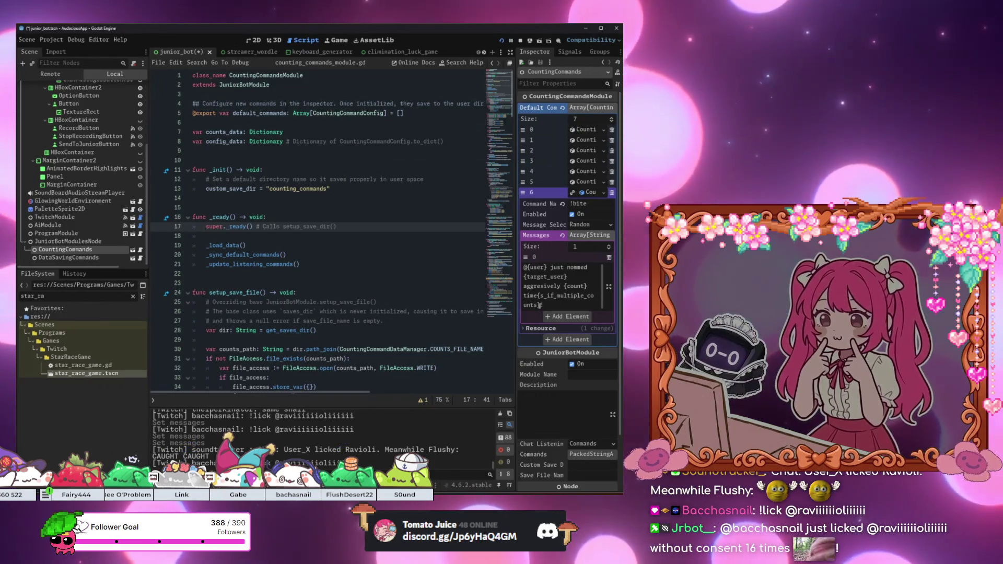
pyautogui.hotkey('alt', 'Tab')
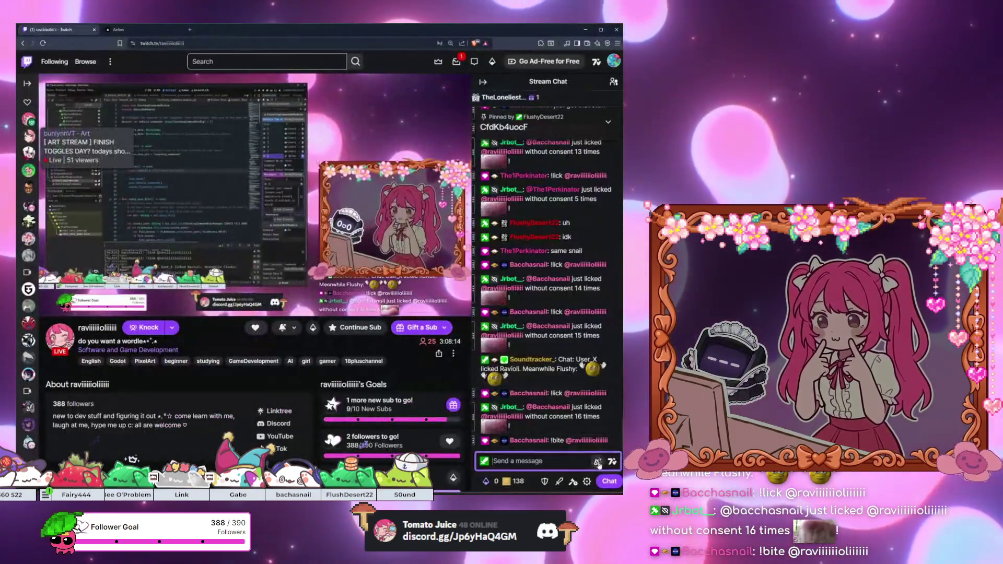
pyautogui.click(610, 463)
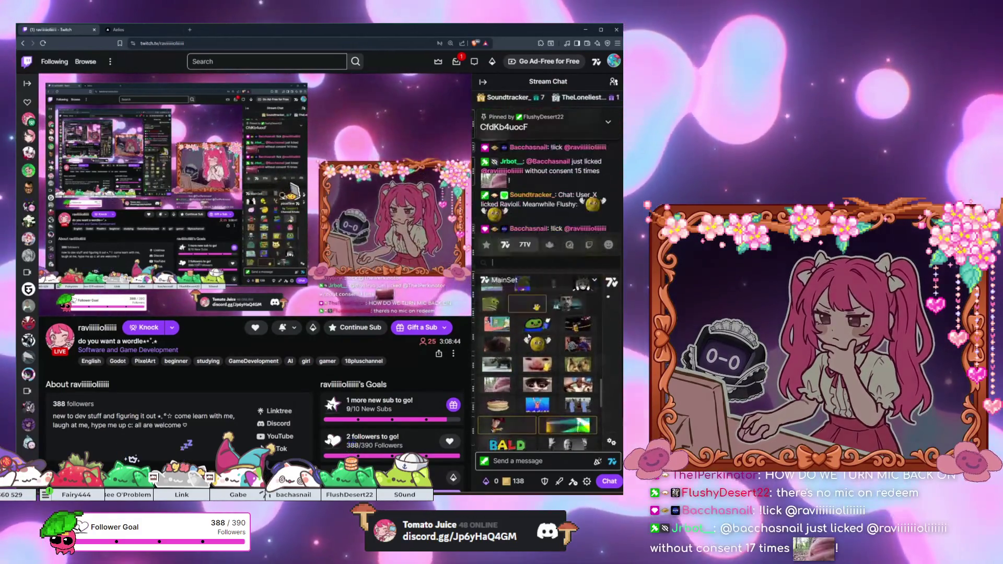
pyautogui.click(612, 464)
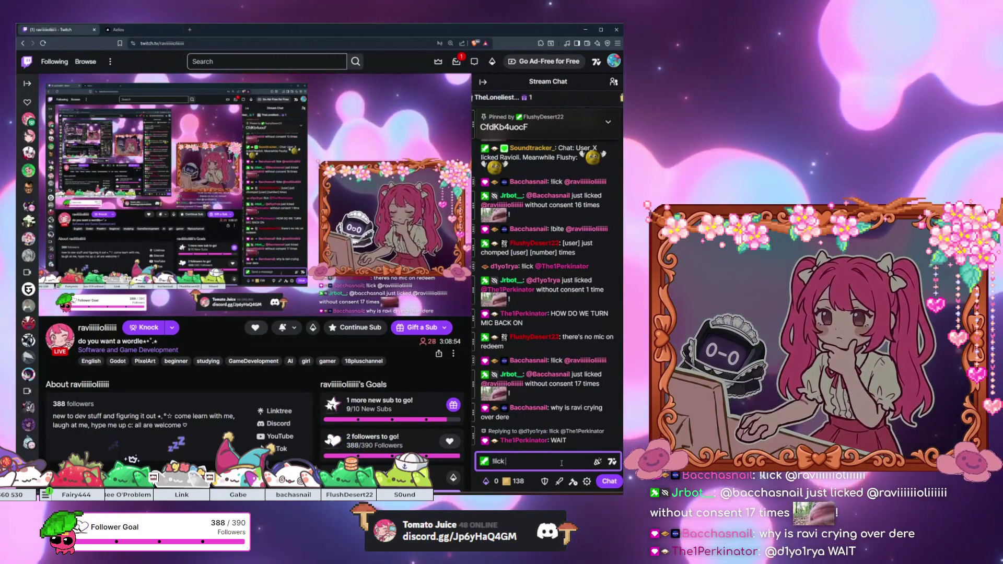
pyautogui.press('Return')
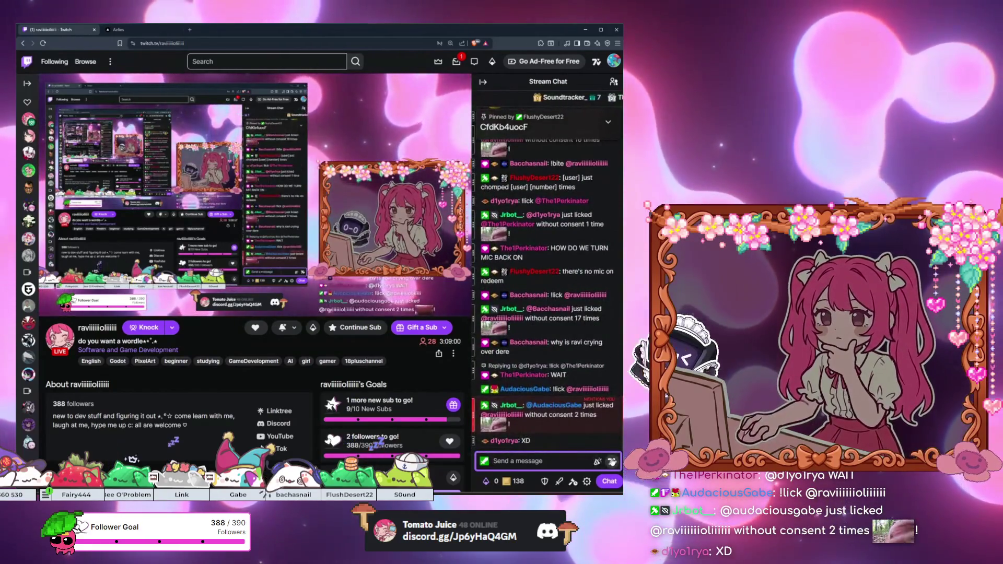
# Step: Scroll through the chat emote picker again, then start a new browser tab
pyautogui.click(612, 461)
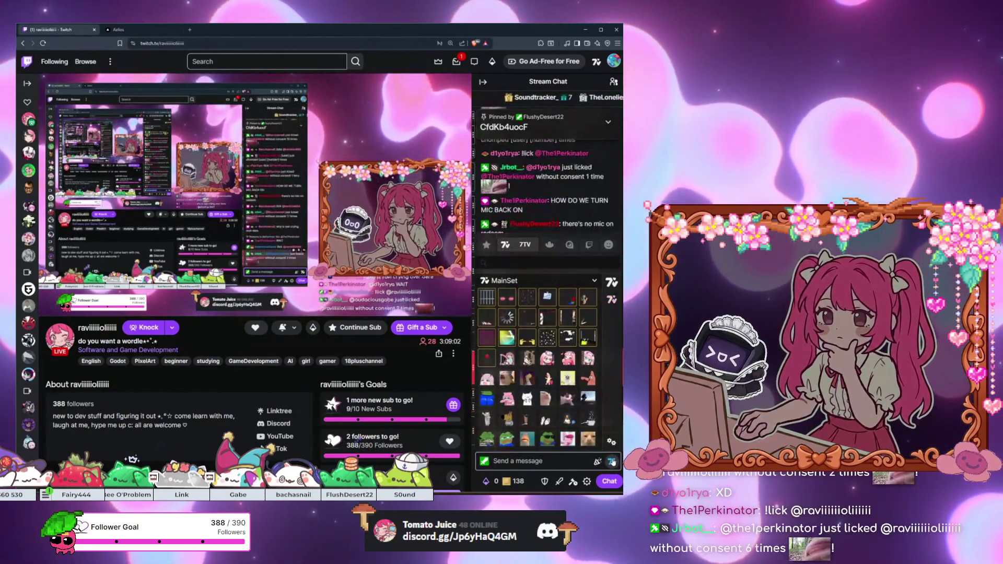
pyautogui.scroll(-2, 527, 378)
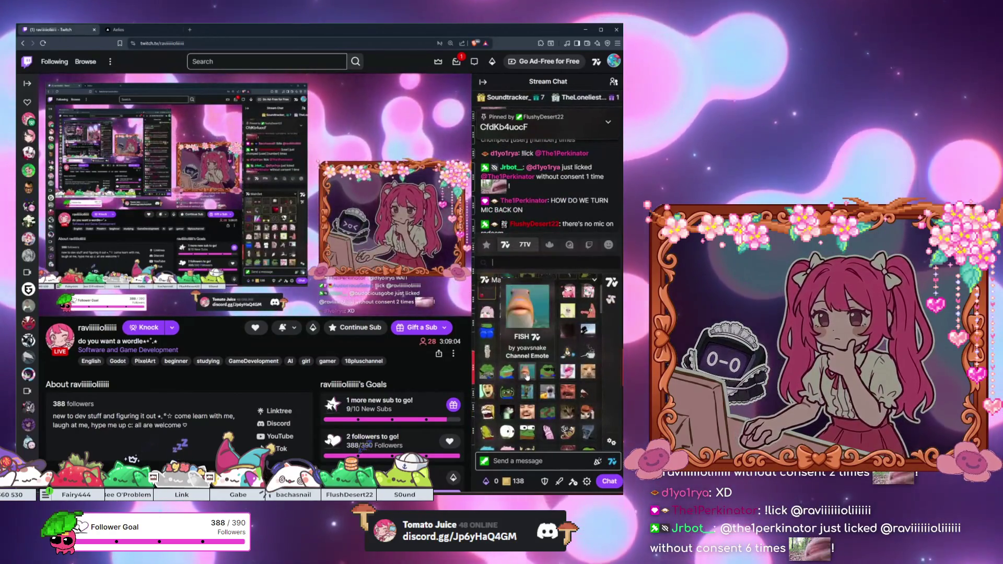
pyautogui.click(612, 461)
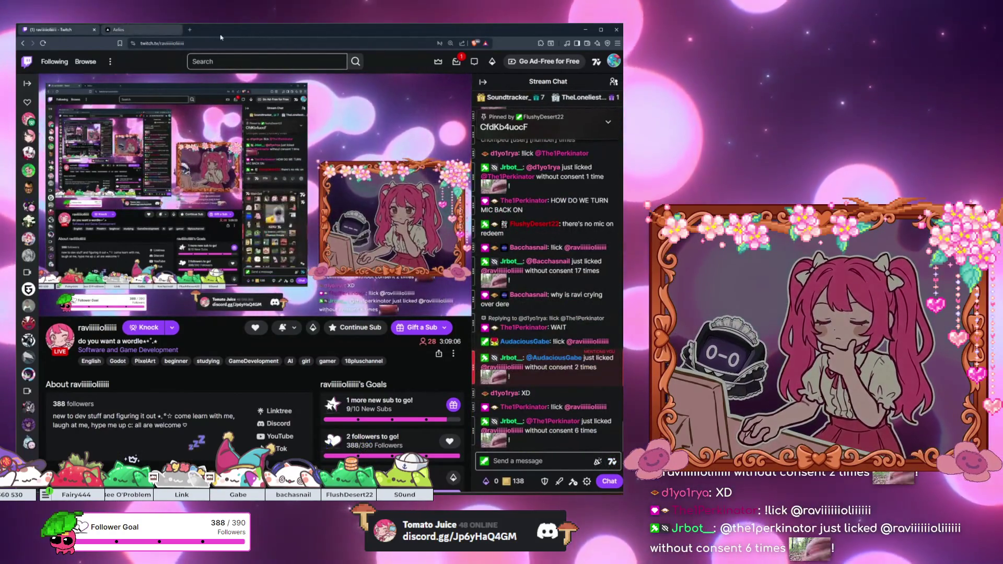
pyautogui.click(190, 30)
# Step: Go to the 7TV emotes site and search for 'nom'
pyautogui.write('7tv.app/emotes')
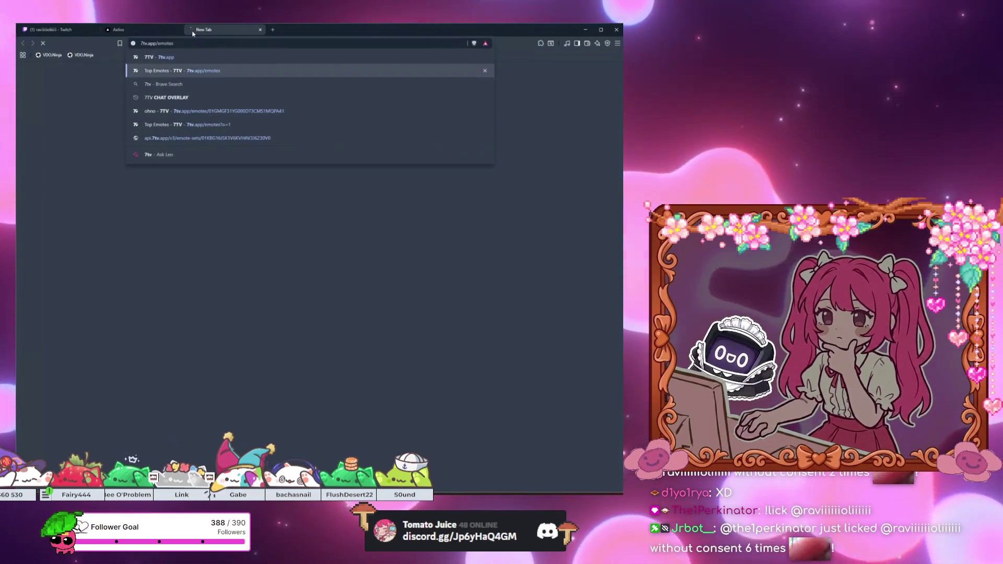
pyautogui.click(278, 66)
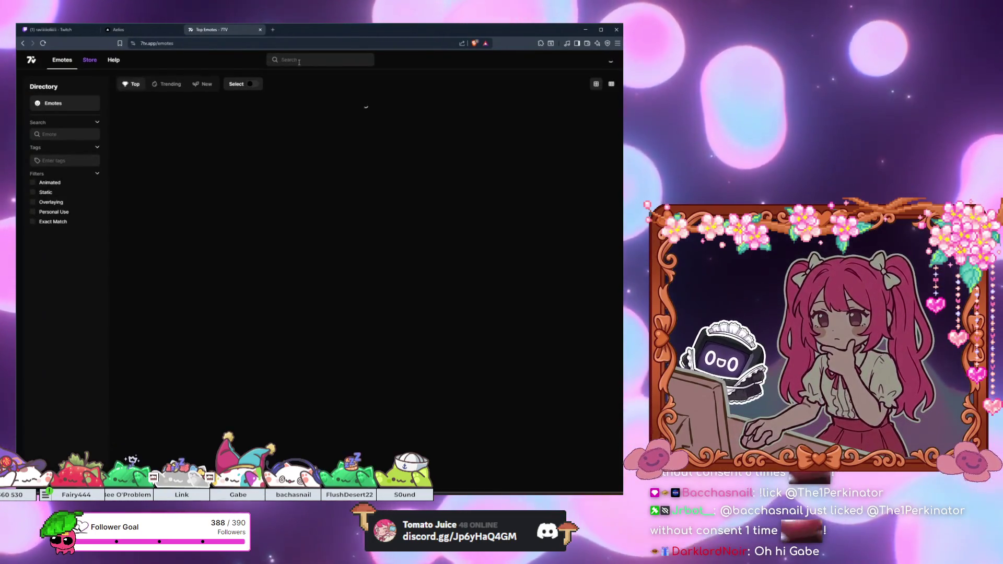
pyautogui.click(300, 60)
pyautogui.write('no')
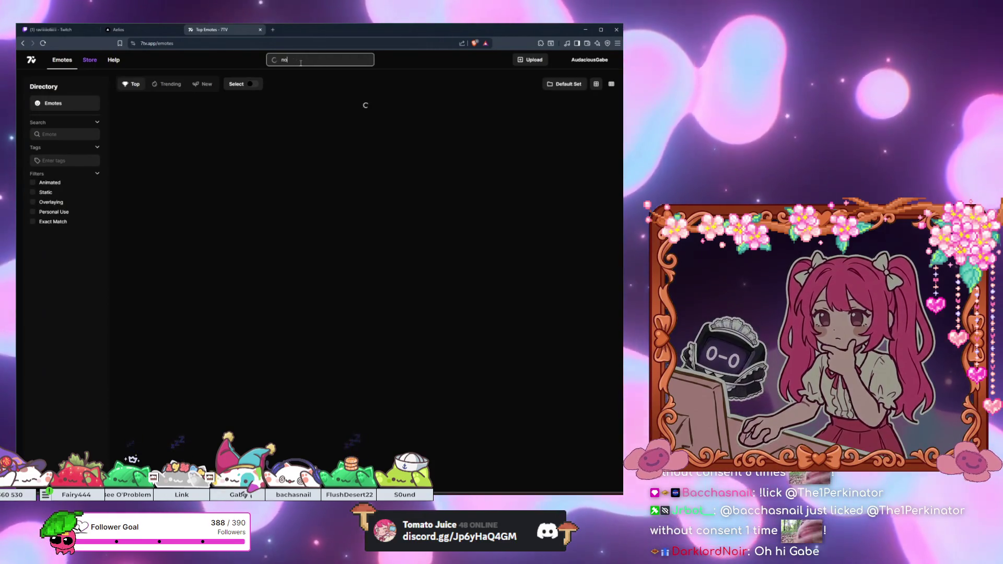
pyautogui.write('m')
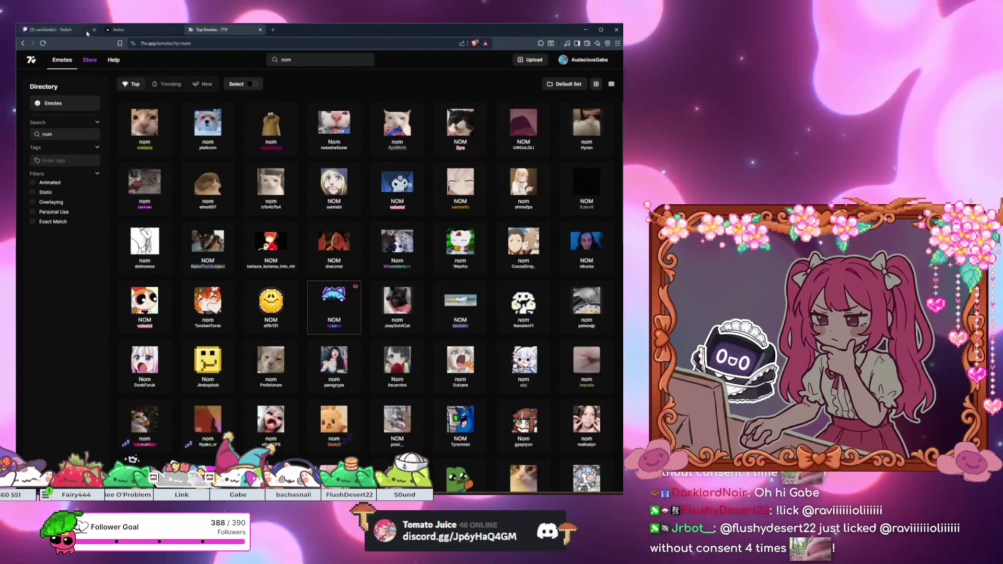
# Step: Close the duplicate Twitch tab and open the NOM emote's page from the results
pyautogui.hotkey('ctrl', '1')
pyautogui.hotkey('ctrl', 'w')
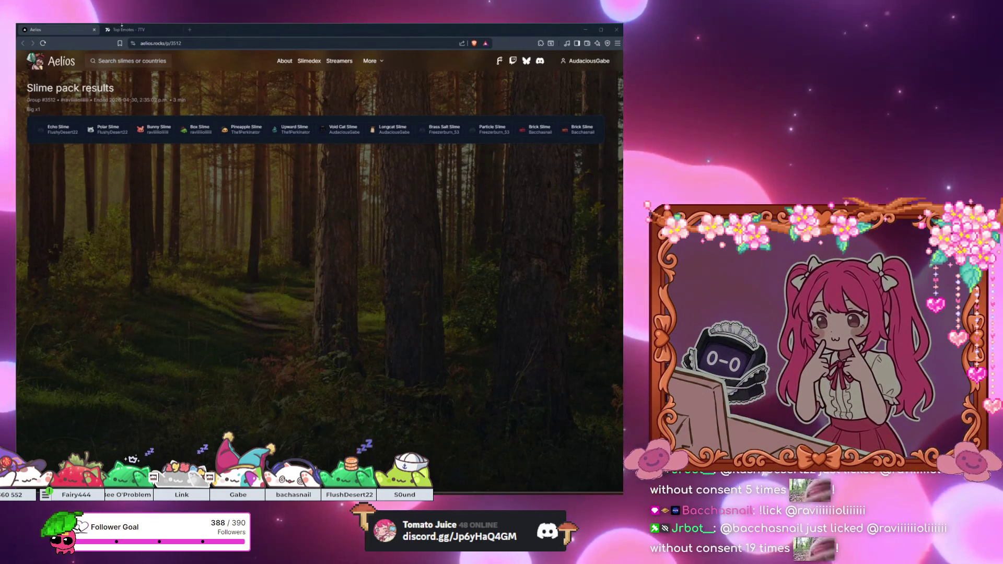
pyautogui.click(122, 25)
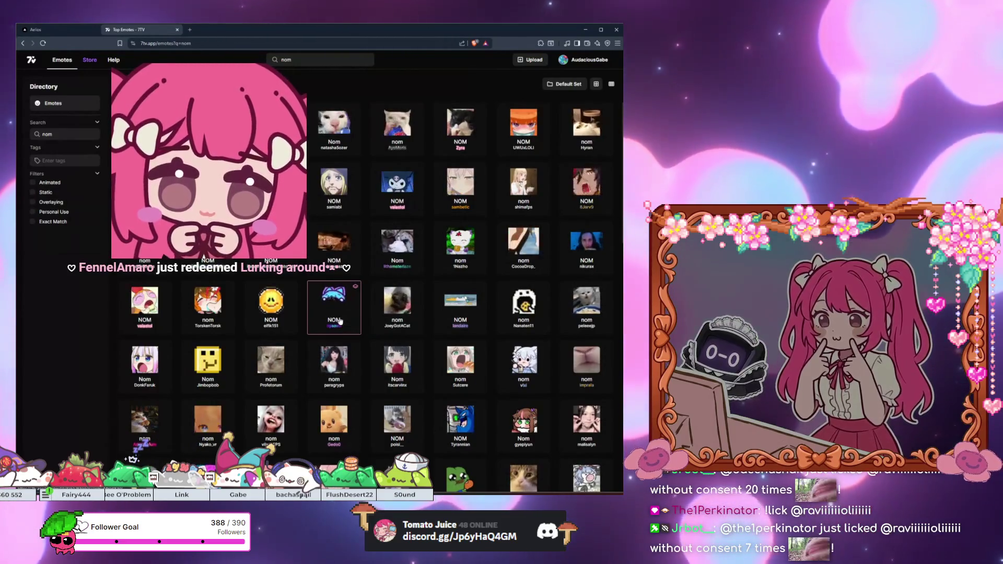
pyautogui.click(337, 319)
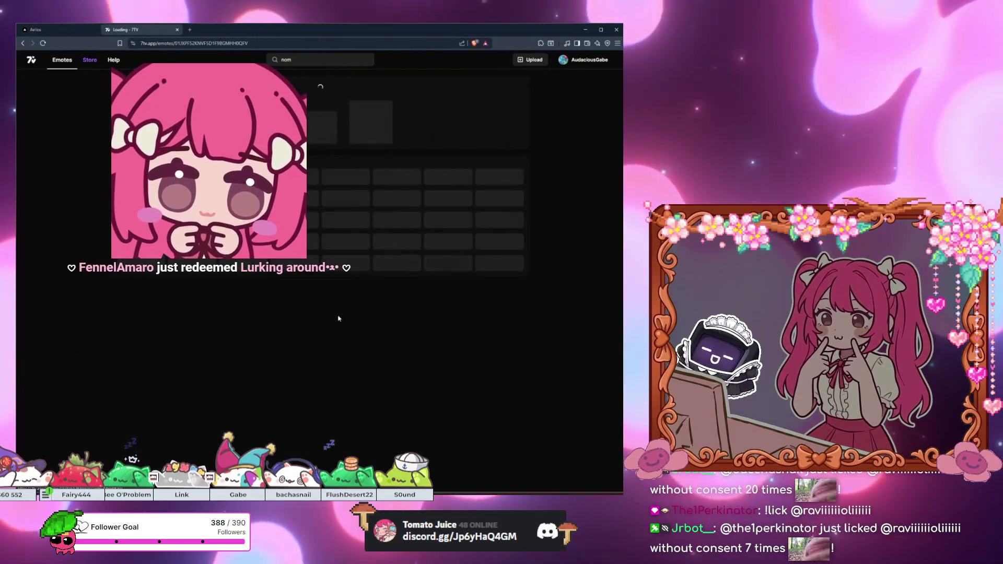
# Step: Add NOM to the Personal Emotes set and MainSet, confirming 2 changes
pyautogui.click(313, 197)
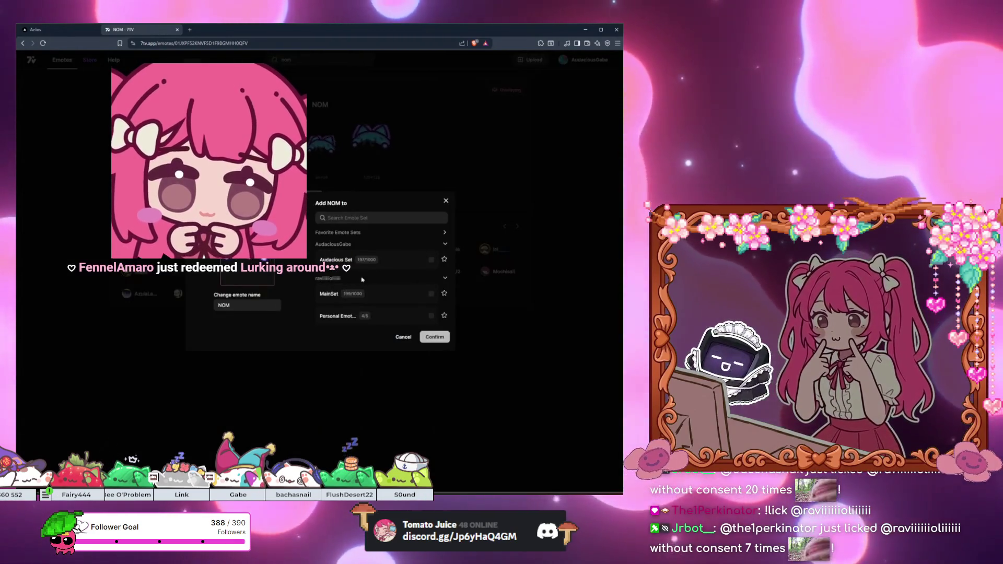
pyautogui.click(339, 320)
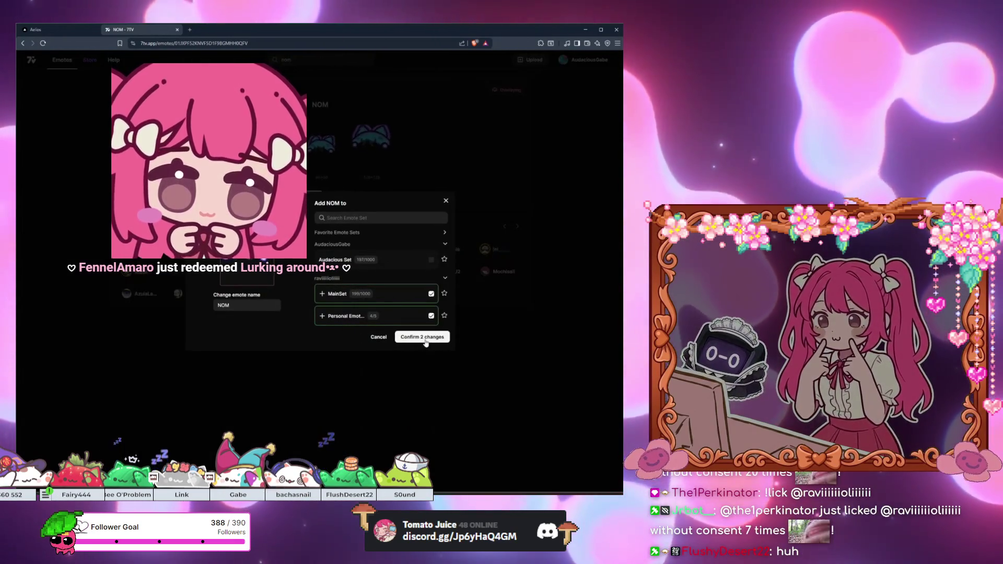
pyautogui.click(426, 342)
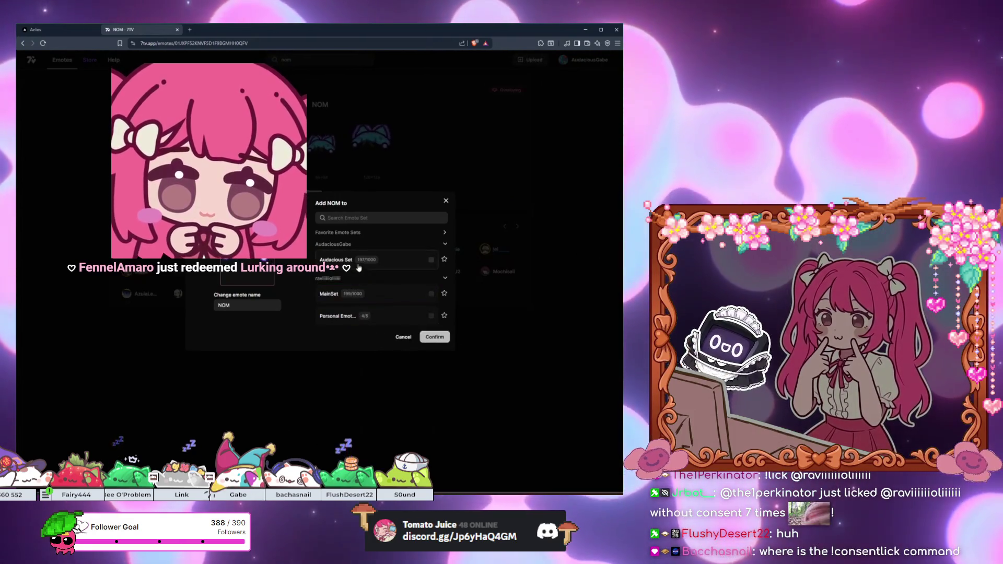
pyautogui.click(422, 336)
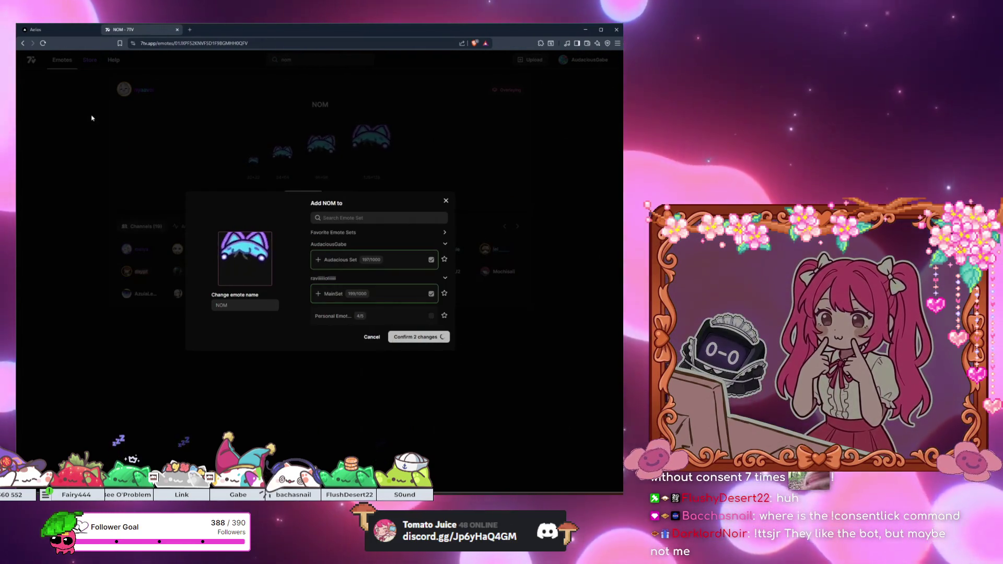
pyautogui.hotkey('alt', 'Tab')
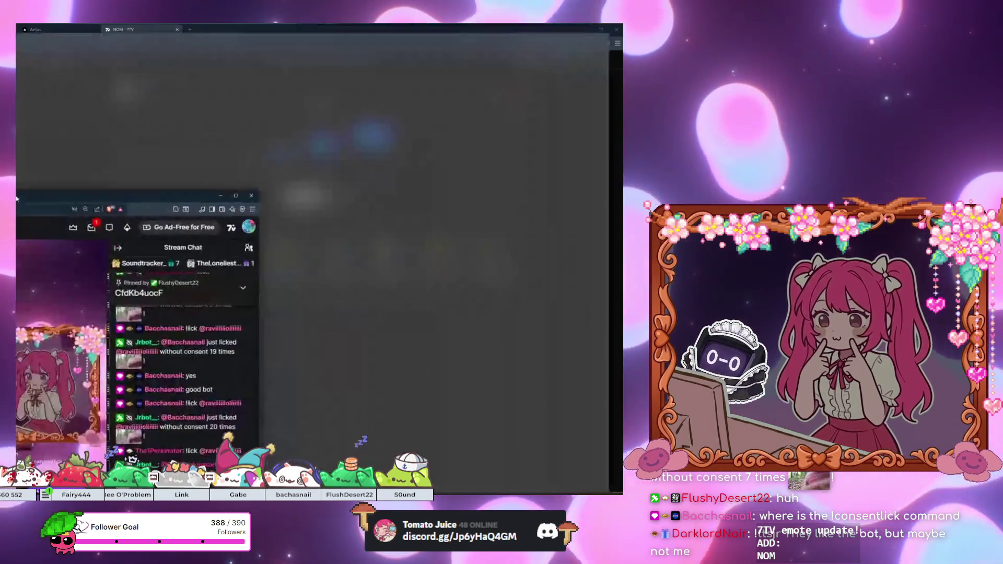
# Step: Check chat for the NOM addition and insert a channel Twitch emote into the message
pyautogui.click(611, 461)
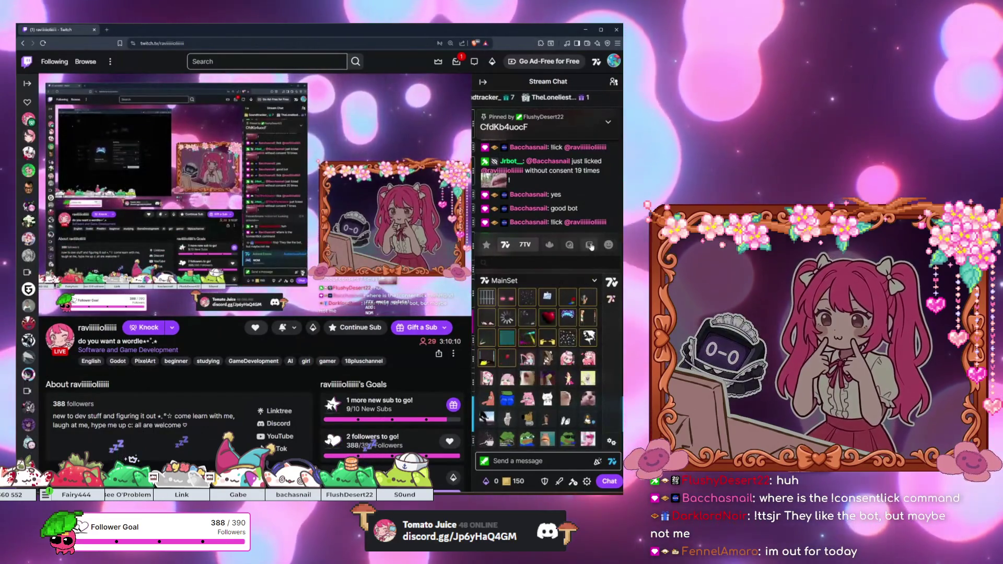
pyautogui.click(570, 421)
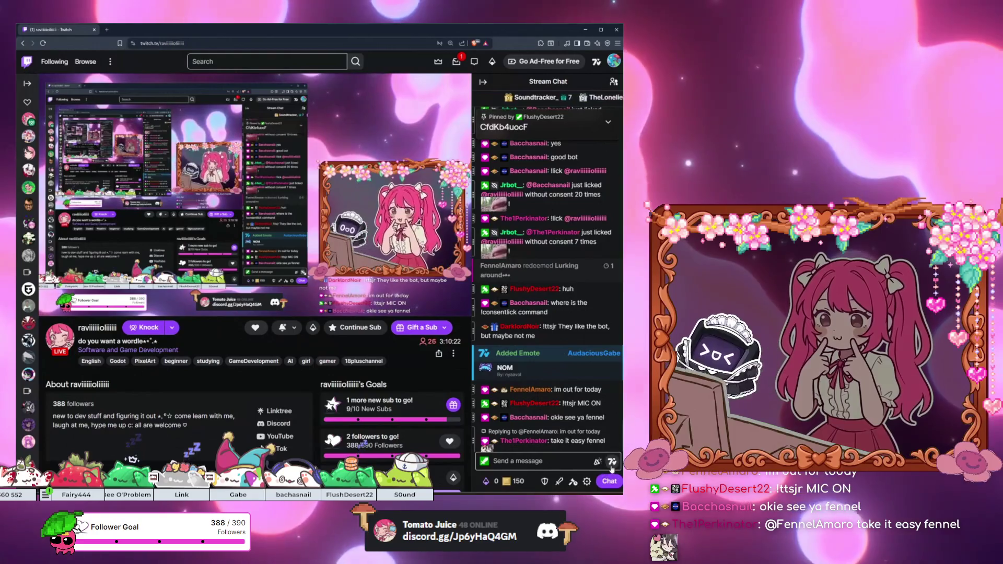
pyautogui.click(611, 462)
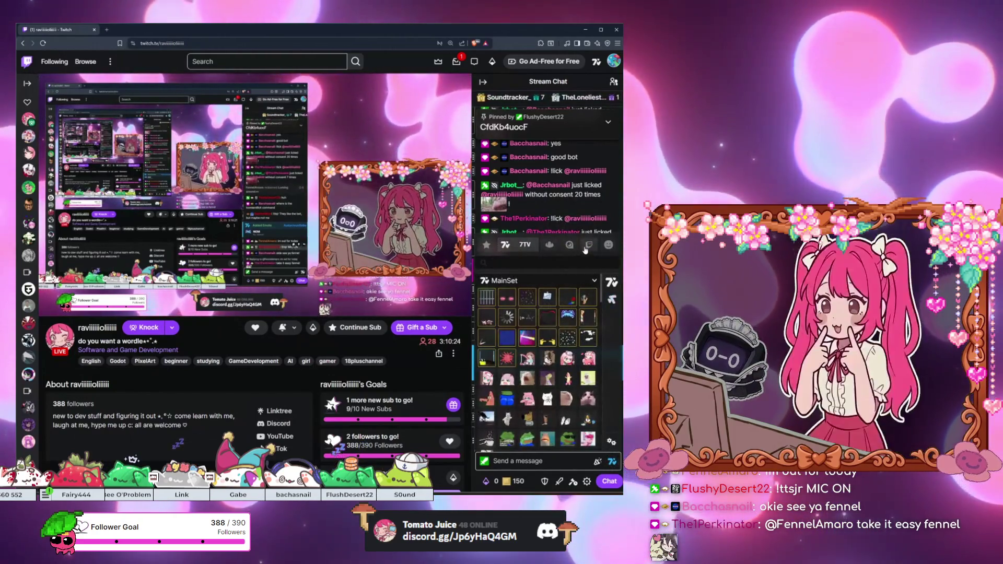
pyautogui.click(588, 245)
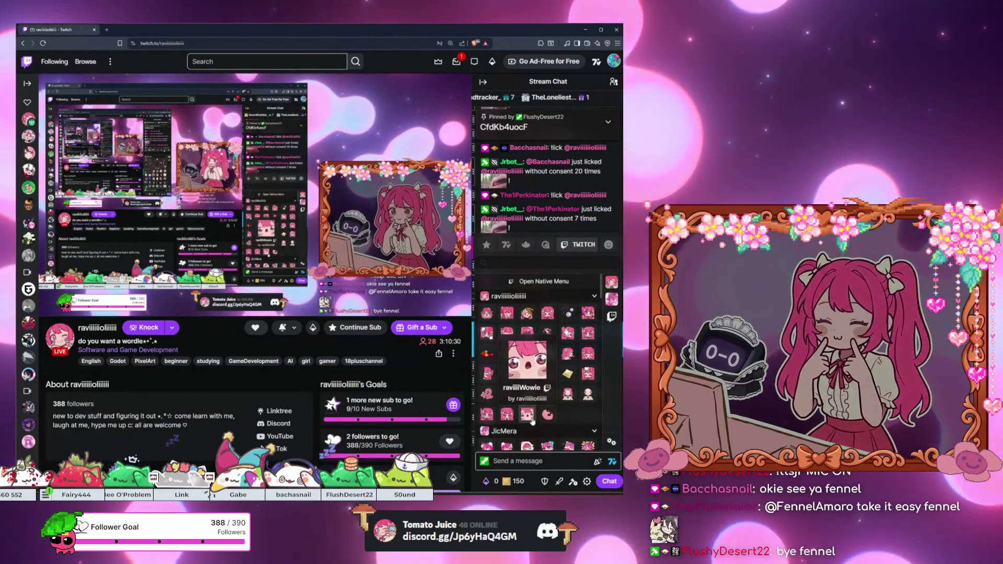
pyautogui.click(528, 417)
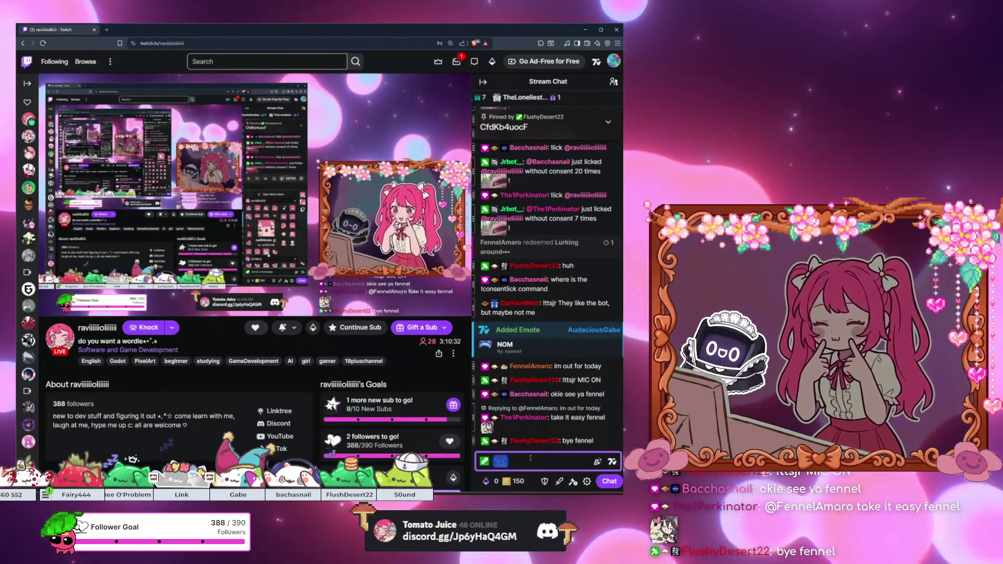